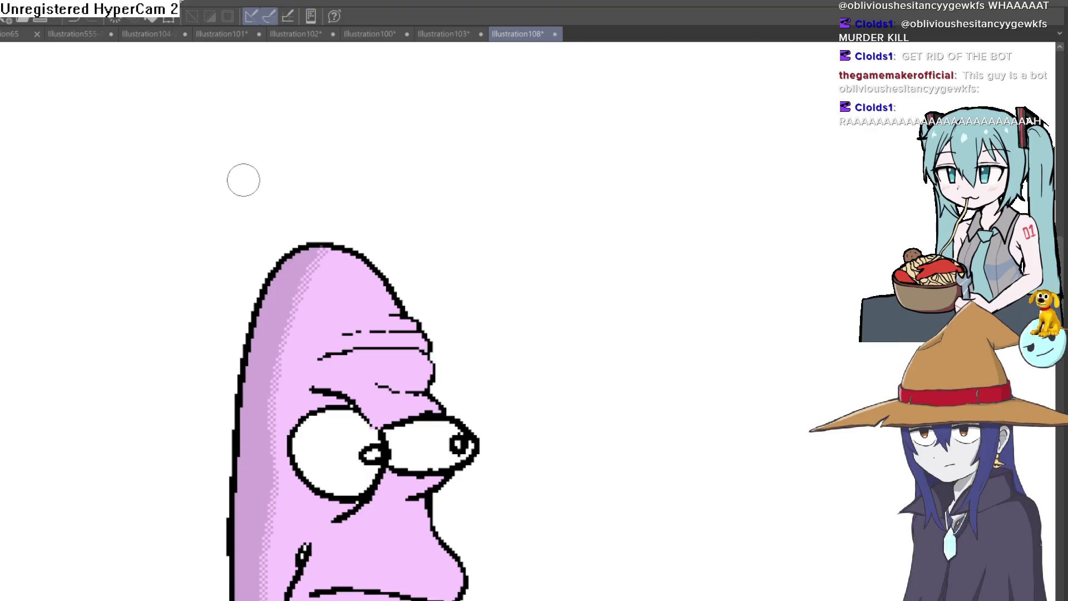
Step: Hand-letter the title 'Vermis' in black above the worm's head
{"action": "mouse_move", "coordinate": [205, 164]}
{"action": "left_mouse_down"}
{"action": "mouse_move", "coordinate": [255, 147]}
{"action": "mouse_move", "coordinate": [292, 202]}
{"action": "left_mouse_up"}
{"action": "mouse_move", "coordinate": [305, 166]}
{"action": "left_mouse_down"}
{"action": "mouse_move", "coordinate": [331, 165]}
{"action": "mouse_move", "coordinate": [387, 201]}
{"action": "mouse_move", "coordinate": [421, 196]}
{"action": "left_mouse_up"}
{"action": "left_click", "coordinate": [414, 148]}
{"action": "left_click_drag", "start_coordinate": [460, 163], "coordinate": [452, 194]}
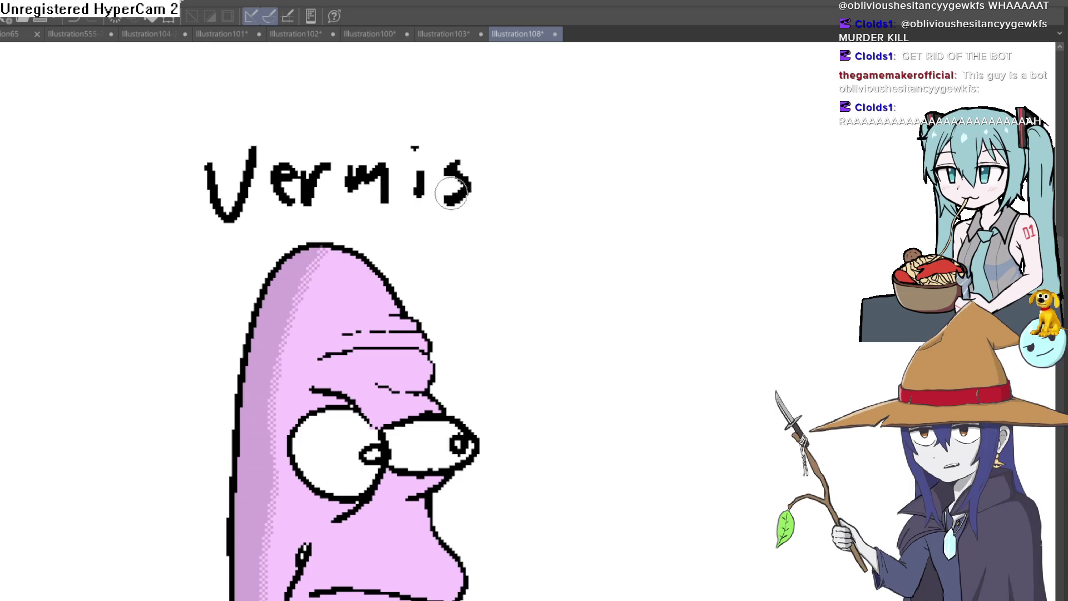
Step: Pan the canvas to frame the titled worm drawing
{"action": "scroll", "coordinate": [589, 236], "scroll_direction": "down", "scroll_amount": 3}
{"action": "scroll", "coordinate": [575, 253], "scroll_direction": "up", "scroll_amount": 3}
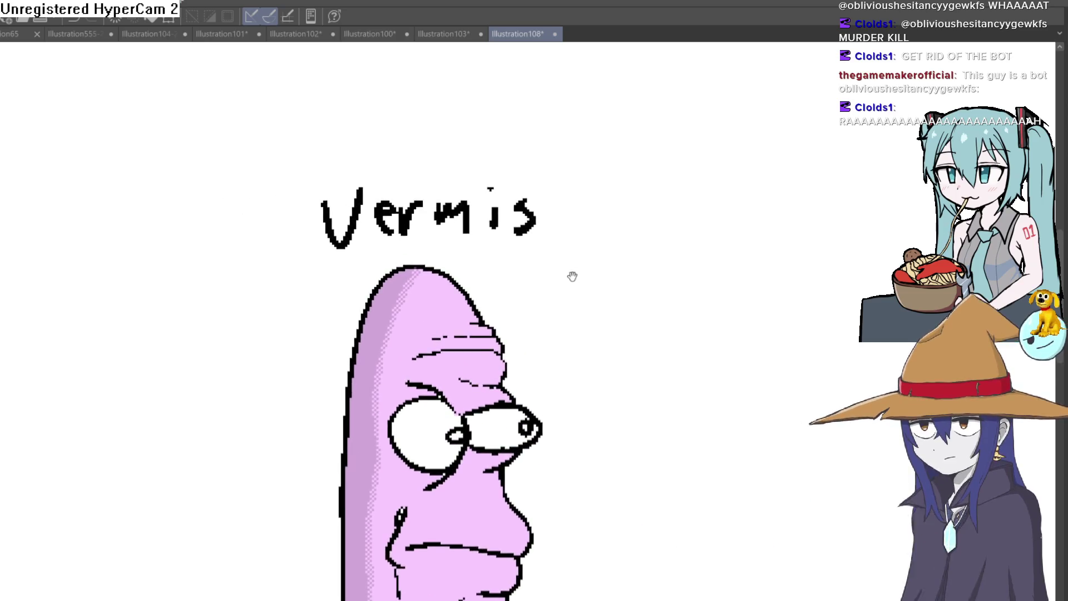
{"action": "scroll", "coordinate": [573, 242], "scroll_direction": "up", "scroll_amount": 2}
{"action": "mouse_move", "coordinate": [631, 300]}
{"action": "left_mouse_down"}
{"action": "mouse_move", "coordinate": [659, 239]}
{"action": "mouse_move", "coordinate": [556, 269]}
{"action": "left_mouse_up"}
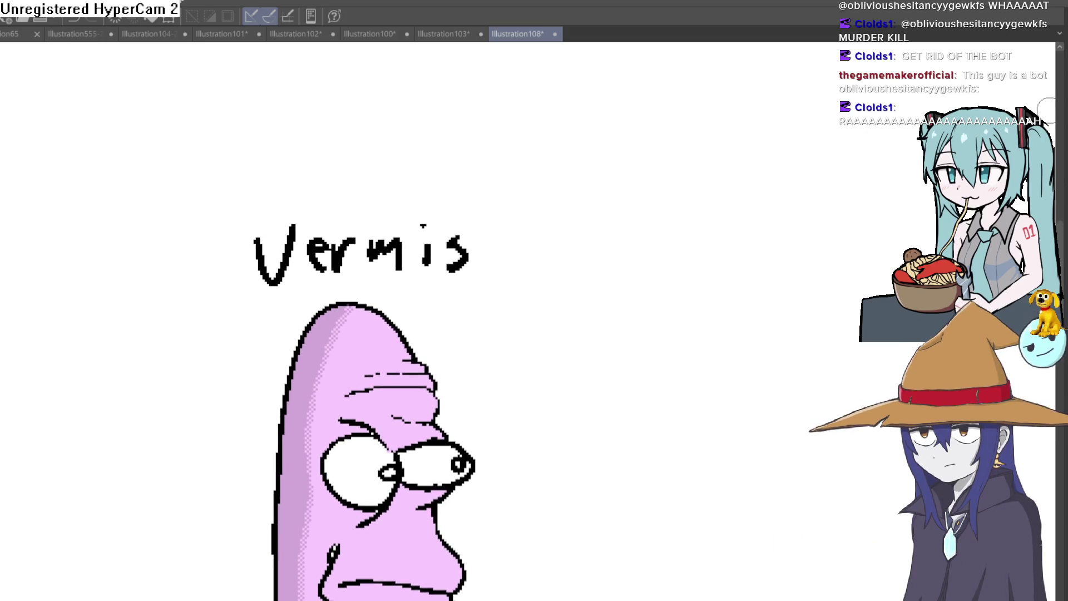
{"action": "left_click_drag", "start_coordinate": [663, 347], "coordinate": [629, 162]}
{"action": "mouse_move", "coordinate": [513, 356]}
{"action": "left_mouse_down"}
{"action": "mouse_move", "coordinate": [516, 298]}
{"action": "mouse_move", "coordinate": [536, 332]}
{"action": "mouse_move", "coordinate": [517, 294]}
{"action": "mouse_move", "coordinate": [517, 324]}
{"action": "left_mouse_up"}
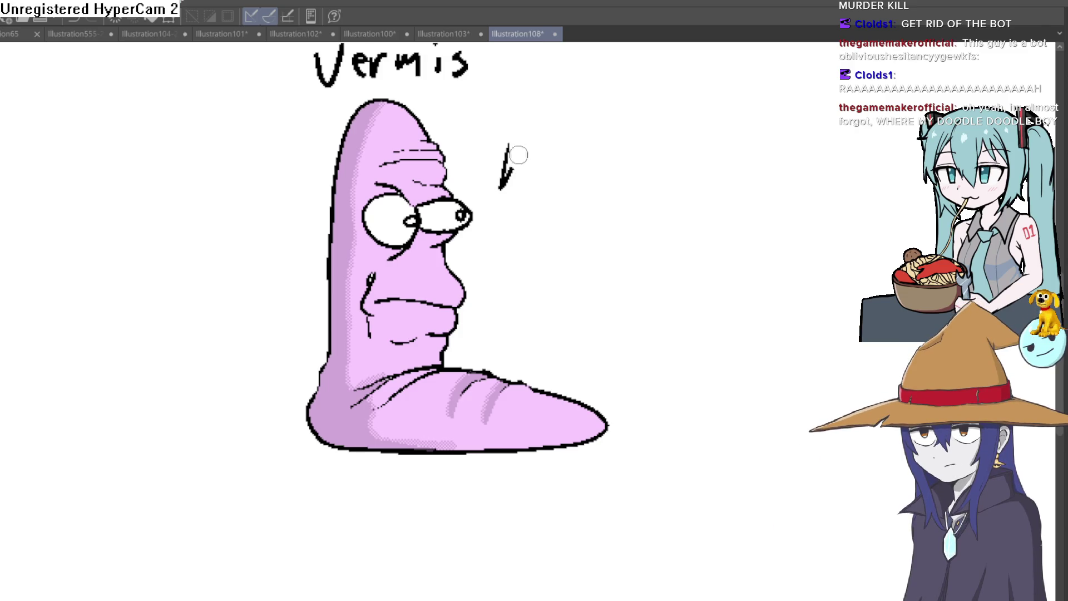
Step: Zoom in for a close-up of the worm's brow and eyes
{"action": "left_click_drag", "start_coordinate": [518, 168], "coordinate": [510, 217]}
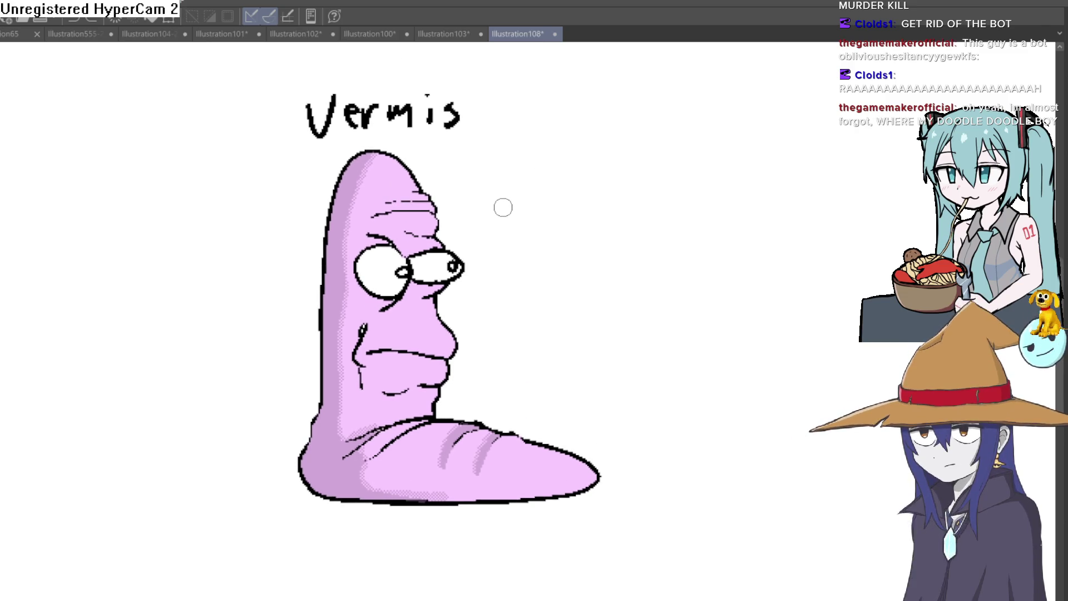
{"action": "left_click", "coordinate": [430, 207]}
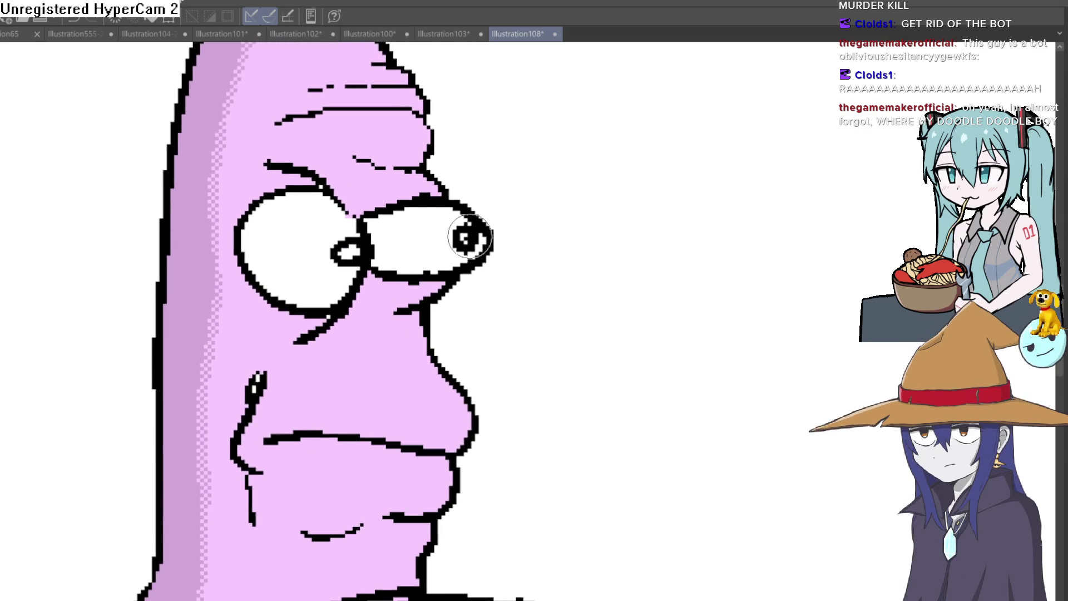
{"action": "key", "text": "ctrl+0"}
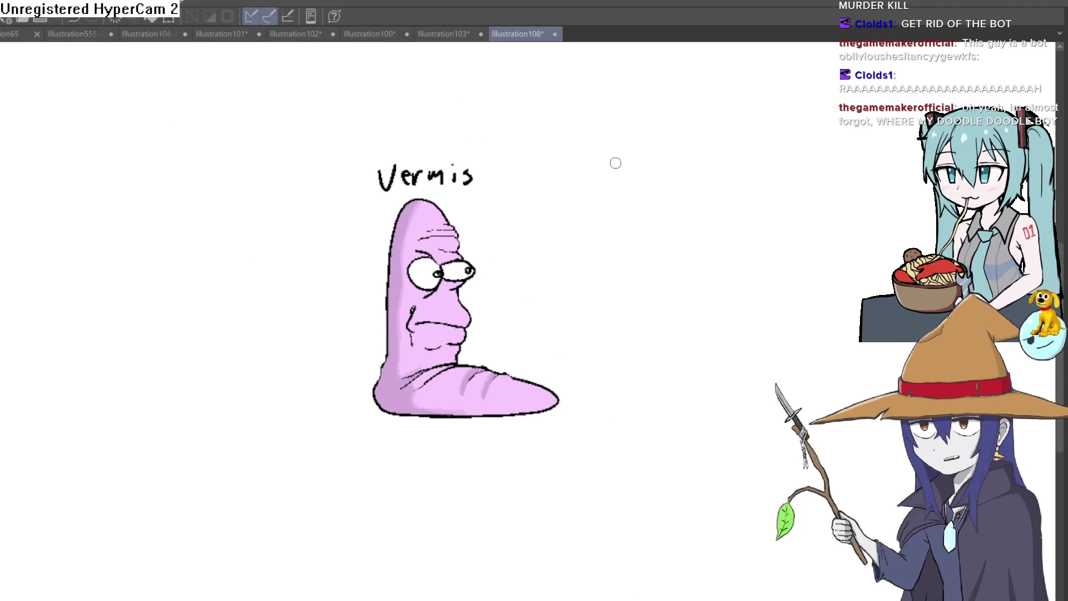
{"action": "left_click", "coordinate": [445, 263]}
{"action": "left_click_drag", "start_coordinate": [437, 265], "coordinate": [427, 338]}
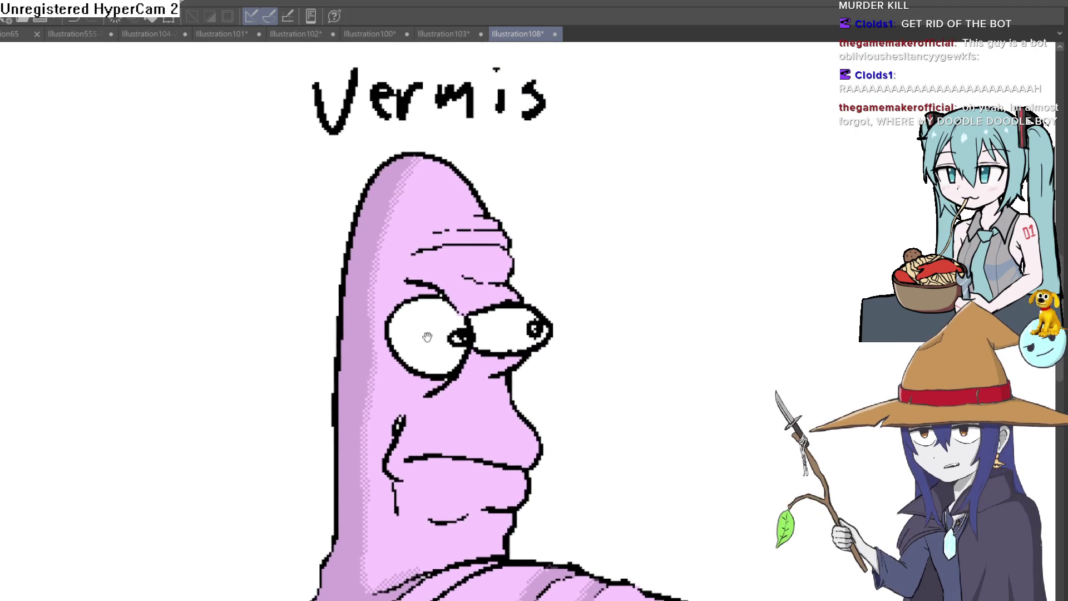
{"action": "left_click_drag", "start_coordinate": [392, 303], "coordinate": [371, 333]}
{"action": "scroll", "coordinate": [453, 305], "scroll_direction": "up", "scroll_amount": 3}
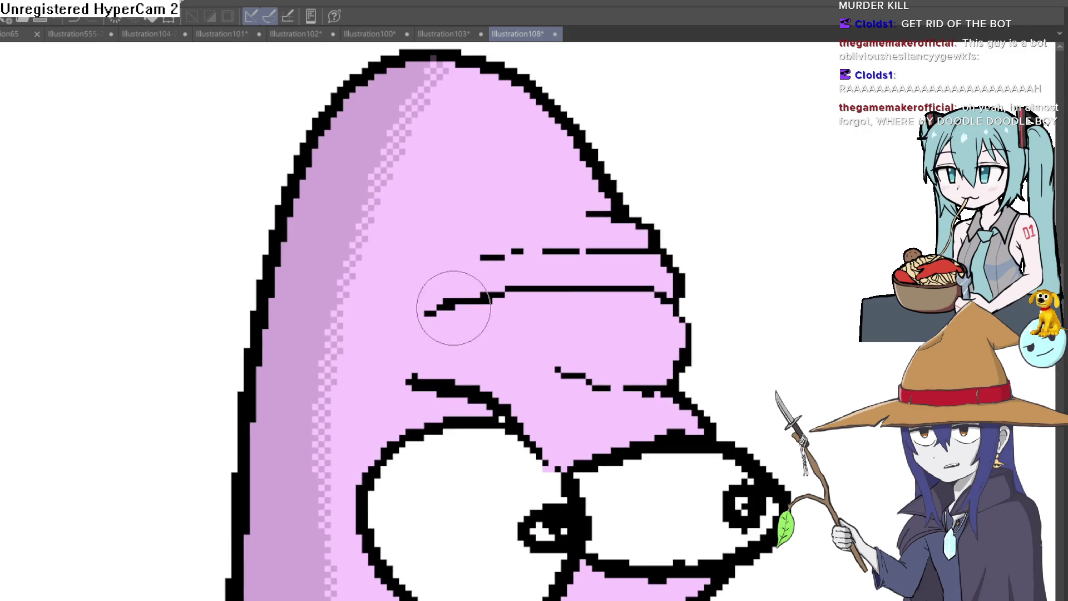
{"action": "scroll", "coordinate": [411, 314], "scroll_direction": "down", "scroll_amount": 3}
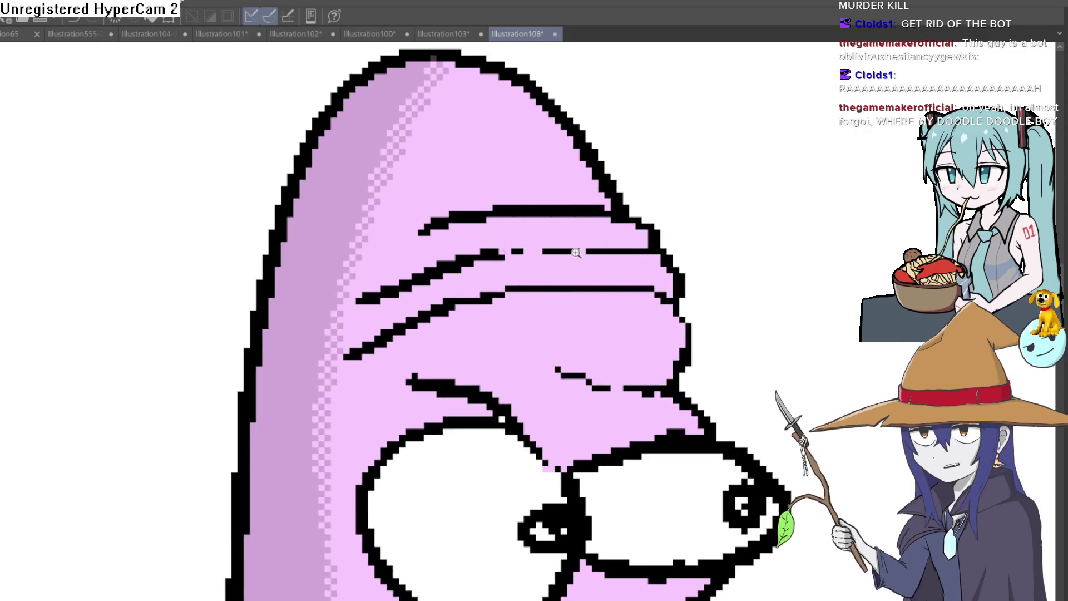
{"action": "scroll", "coordinate": [697, 326], "scroll_direction": "down", "scroll_amount": 3}
Step: Rotate the view diagonally over the eye and nose, then return it upright on the worm
{"action": "mouse_move", "coordinate": [696, 327]}
{"action": "left_mouse_down"}
{"action": "mouse_move", "coordinate": [599, 167]}
{"action": "mouse_move", "coordinate": [508, 264]}
{"action": "left_mouse_up"}
{"action": "scroll", "coordinate": [500, 250], "scroll_direction": "up", "scroll_amount": 5}
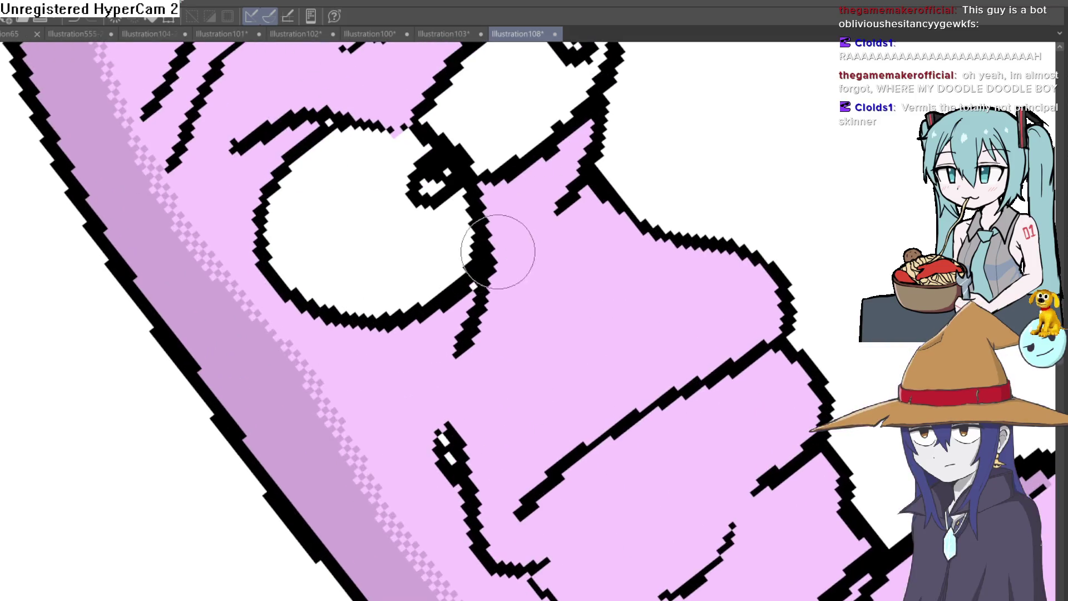
{"action": "left_click_drag", "start_coordinate": [511, 333], "coordinate": [473, 427]}
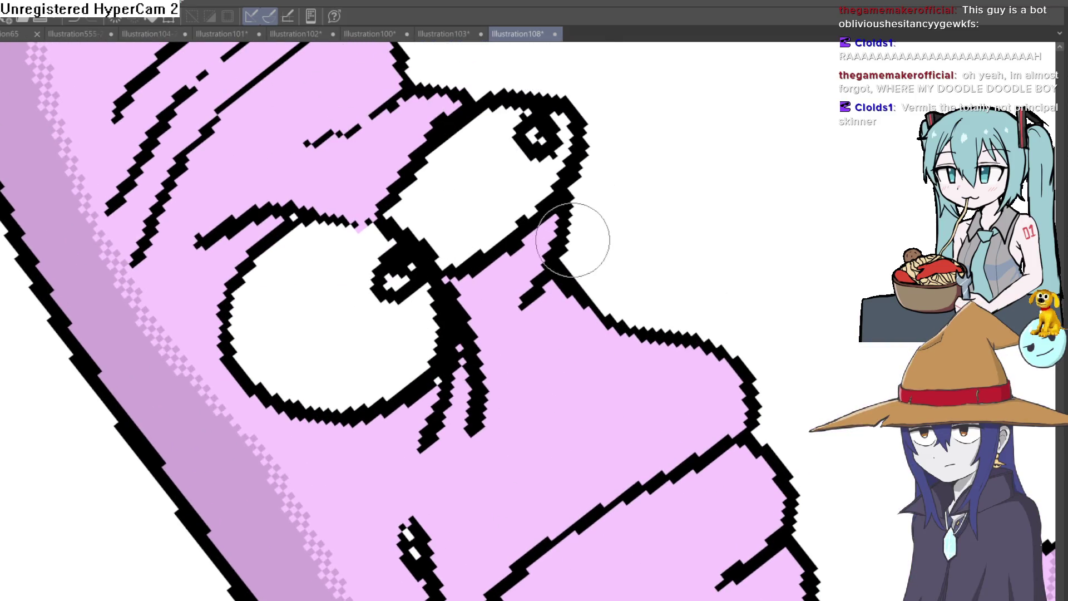
{"action": "scroll", "coordinate": [574, 301], "scroll_direction": "down", "scroll_amount": 2}
{"action": "mouse_move", "coordinate": [595, 267]}
{"action": "left_mouse_down"}
{"action": "mouse_move", "coordinate": [718, 288]}
{"action": "mouse_move", "coordinate": [677, 312]}
{"action": "mouse_move", "coordinate": [647, 287]}
{"action": "left_mouse_up"}
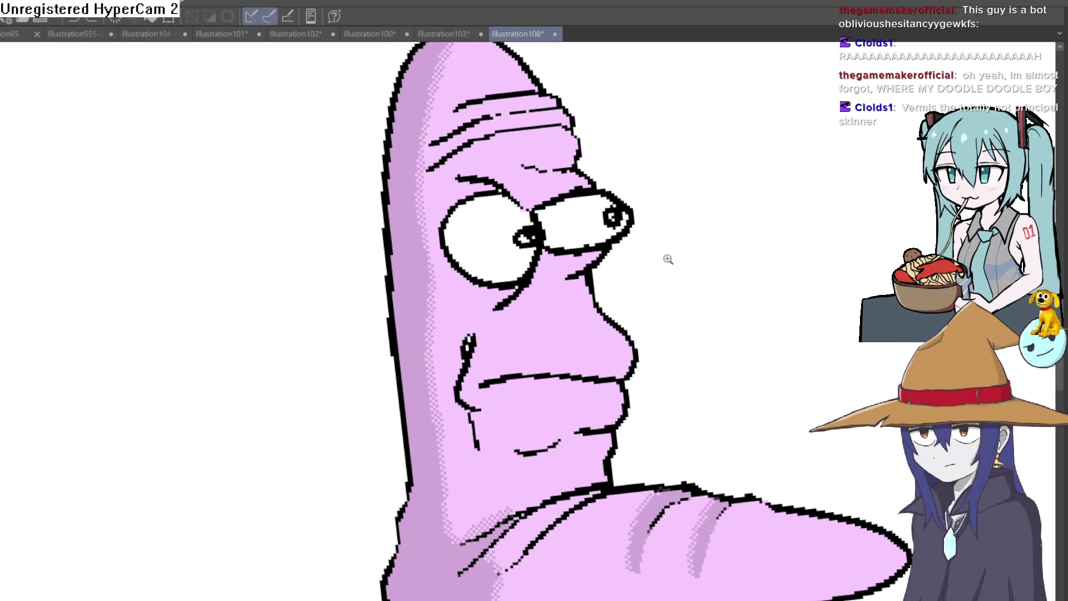
{"action": "scroll", "coordinate": [668, 258], "scroll_direction": "down", "scroll_amount": 2}
{"action": "mouse_move", "coordinate": [634, 362]}
{"action": "left_mouse_down"}
{"action": "mouse_move", "coordinate": [649, 284]}
{"action": "mouse_move", "coordinate": [641, 264]}
{"action": "mouse_move", "coordinate": [670, 288]}
{"action": "mouse_move", "coordinate": [636, 363]}
{"action": "mouse_move", "coordinate": [707, 243]}
{"action": "left_mouse_up"}
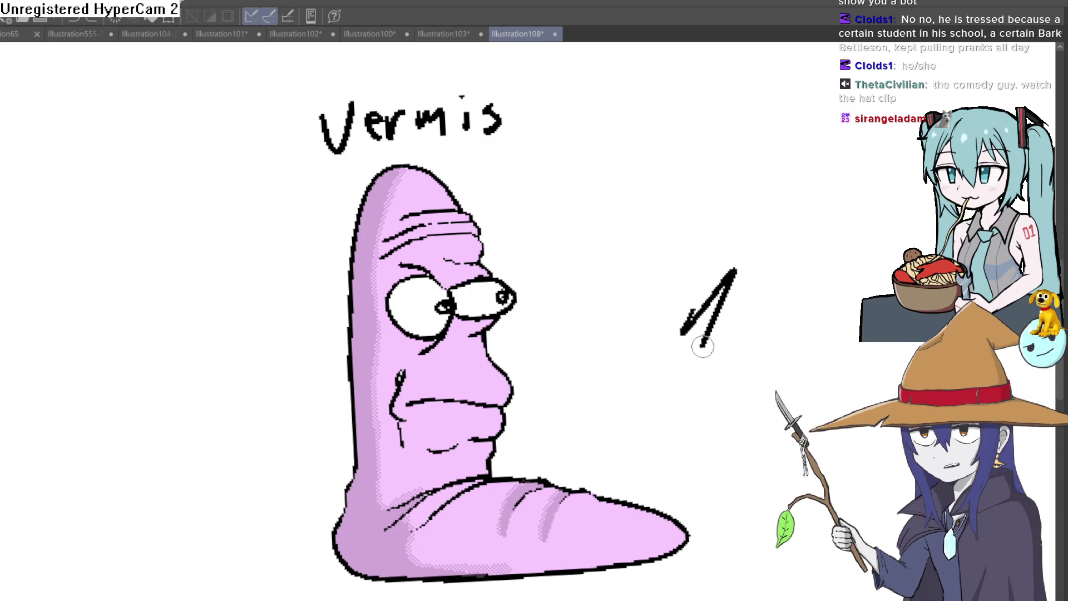
Step: Browse Illustration102, Illustration100 and Hyra, then split Illustration108 (Vermis) into its own pane
{"action": "mouse_move", "coordinate": [760, 325]}
{"action": "left_mouse_down"}
{"action": "mouse_move", "coordinate": [806, 360]}
{"action": "mouse_move", "coordinate": [670, 327]}
{"action": "mouse_move", "coordinate": [680, 327]}
{"action": "mouse_move", "coordinate": [655, 284]}
{"action": "left_mouse_up"}
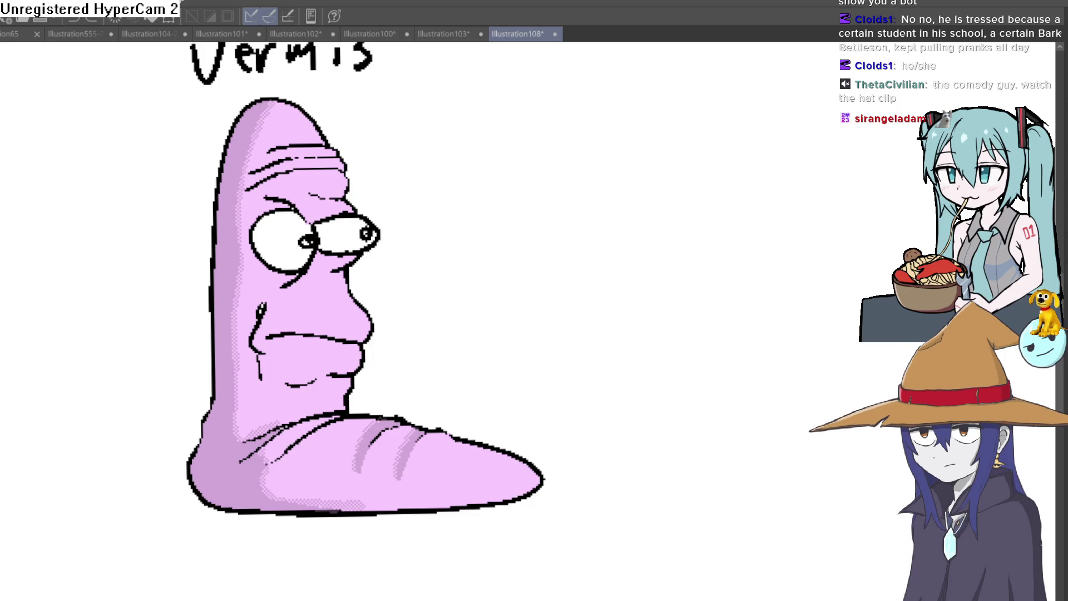
{"action": "left_click", "coordinate": [290, 33]}
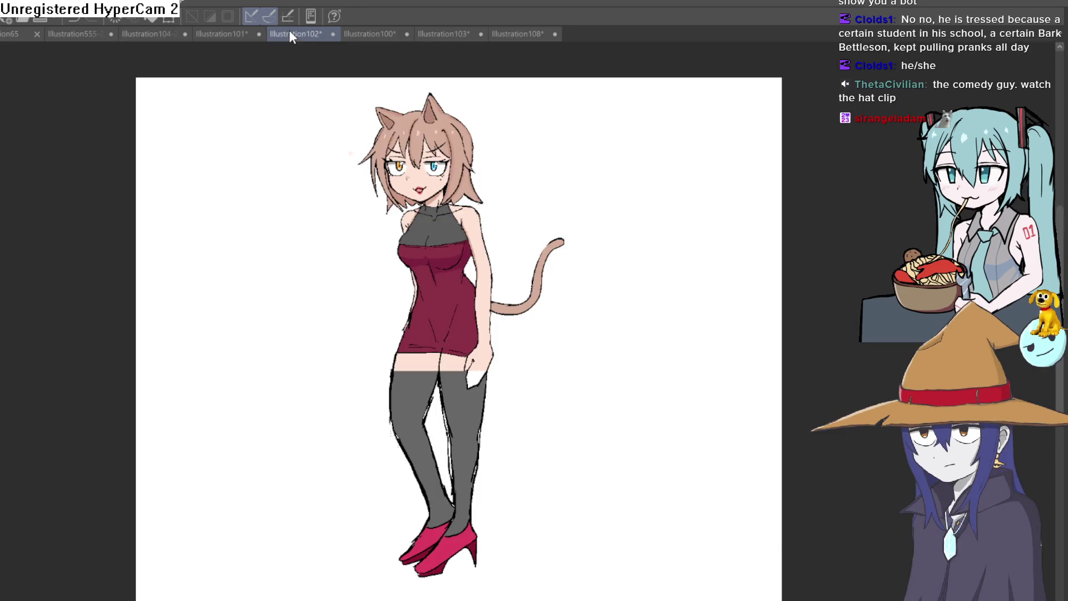
{"action": "left_click", "coordinate": [367, 34]}
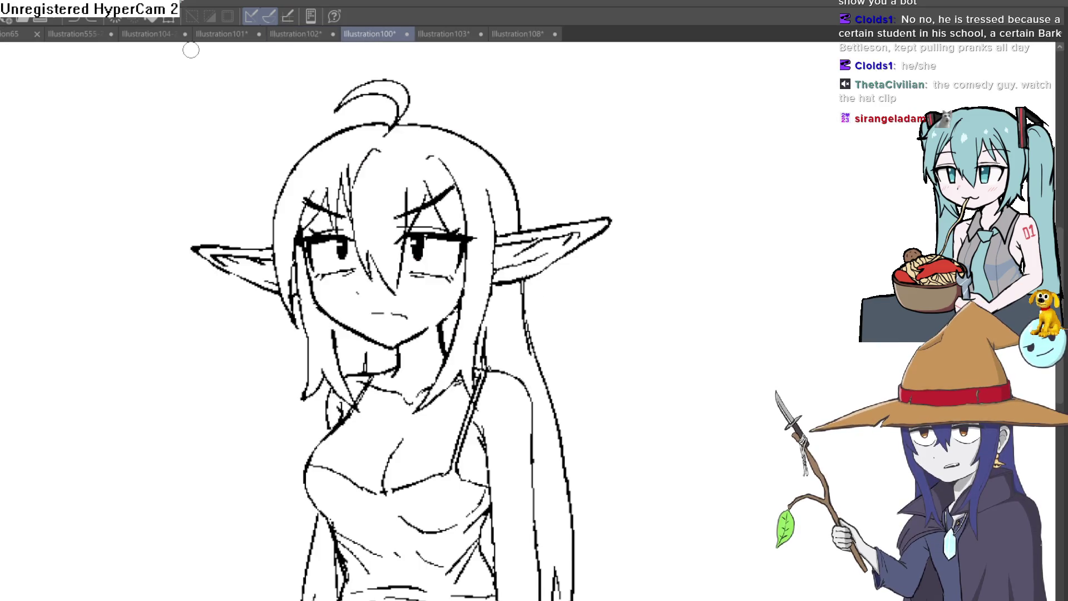
{"action": "left_click", "coordinate": [160, 34]}
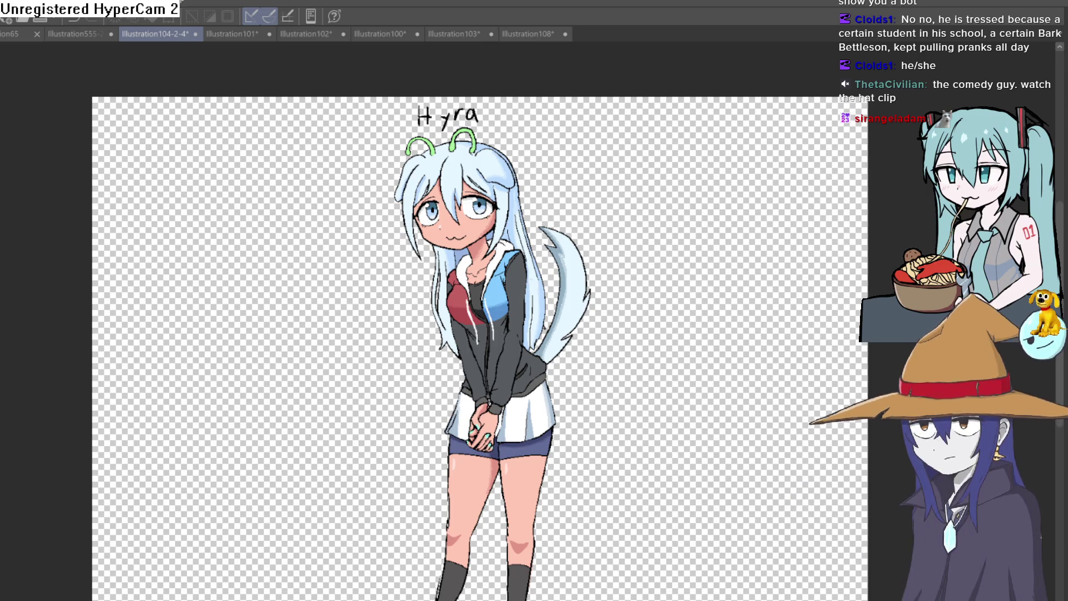
{"action": "left_click_drag", "start_coordinate": [529, 34], "coordinate": [544, 297]}
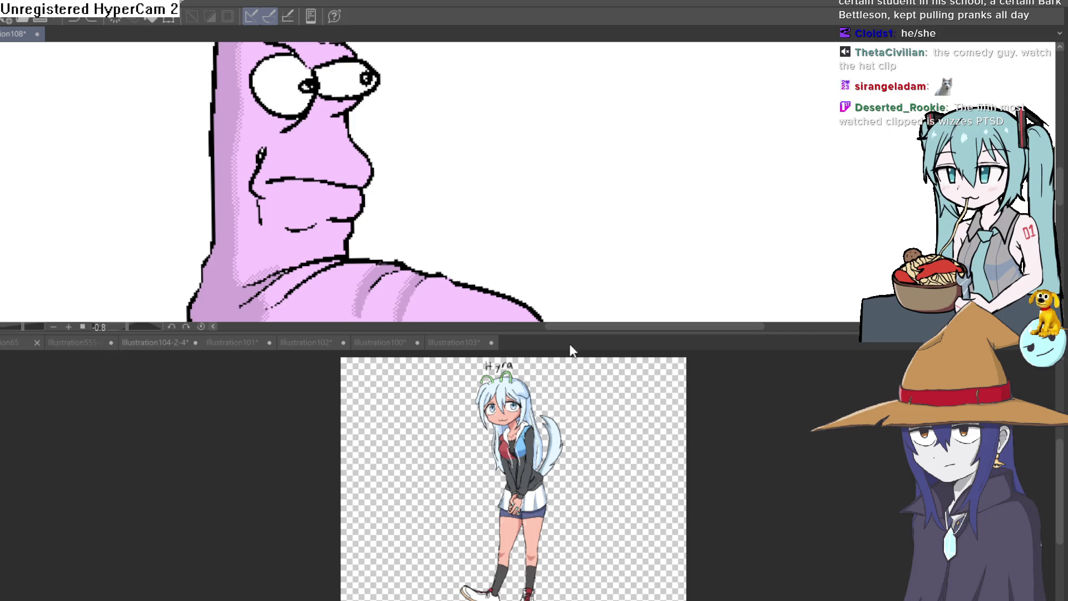
Step: Re-dock the Vermis drawing with the other tabs and adjust its view
{"action": "left_click_drag", "start_coordinate": [570, 349], "coordinate": [572, 332]}
{"action": "scroll", "coordinate": [584, 320], "scroll_direction": "up", "scroll_amount": 5}
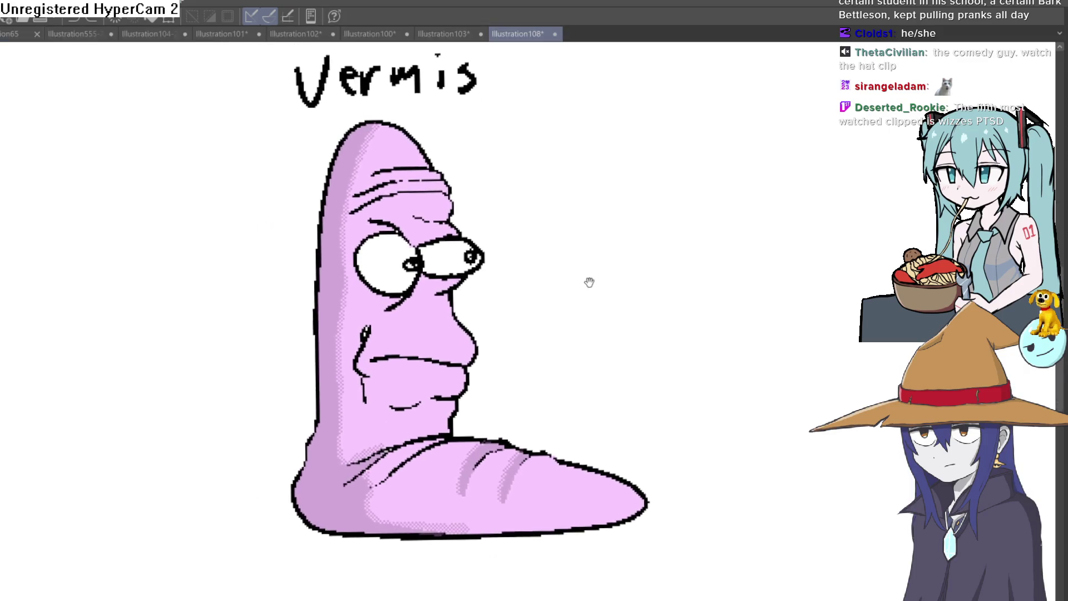
{"action": "left_click_drag", "start_coordinate": [589, 283], "coordinate": [577, 267]}
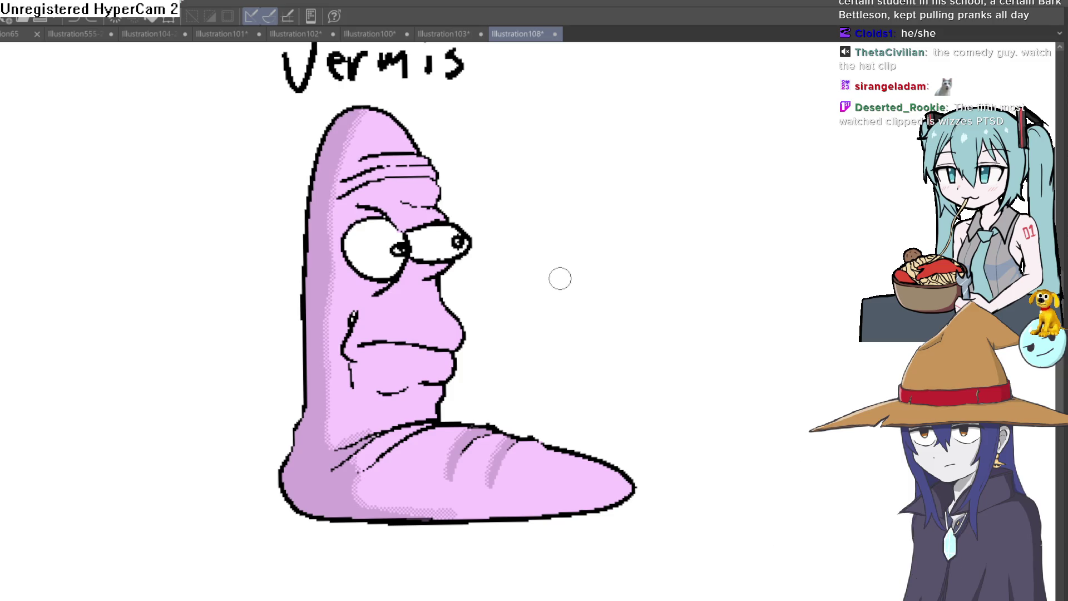
{"action": "scroll", "coordinate": [709, 285], "scroll_direction": "up", "scroll_amount": 3}
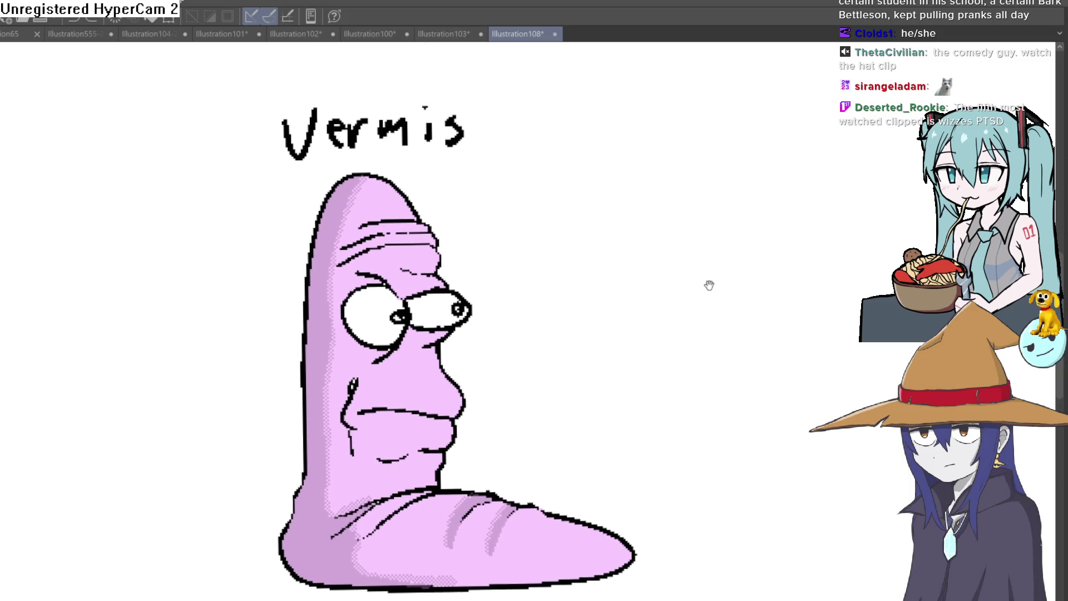
{"action": "left_click_drag", "start_coordinate": [707, 276], "coordinate": [708, 282]}
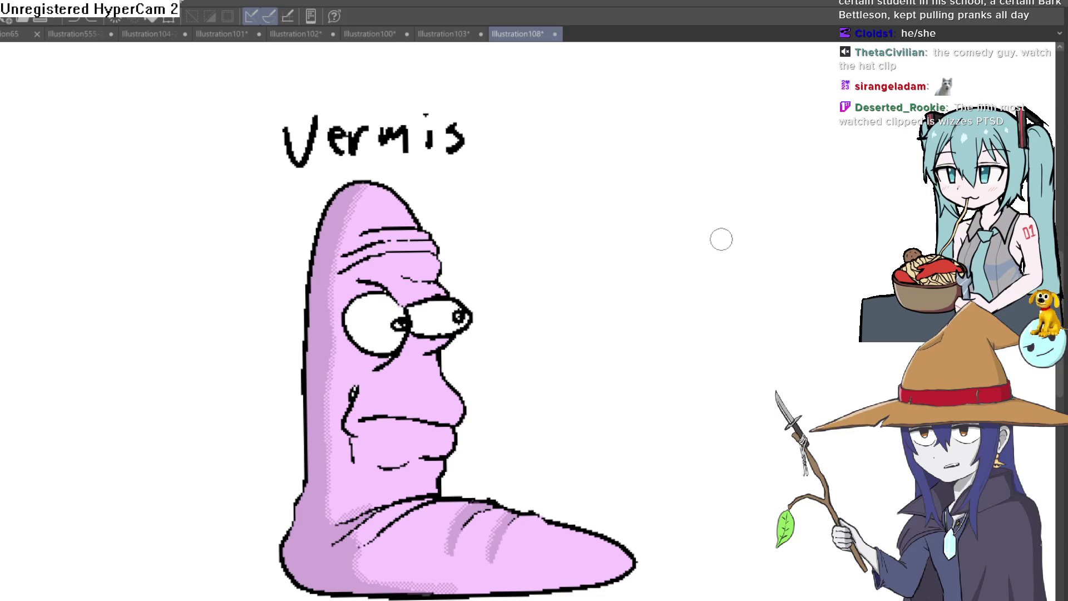
Step: Browse to Illustration101, mirror its view, and float Illustration108 as a separate window
{"action": "left_click", "coordinate": [444, 34]}
{"action": "left_click", "coordinate": [382, 34]}
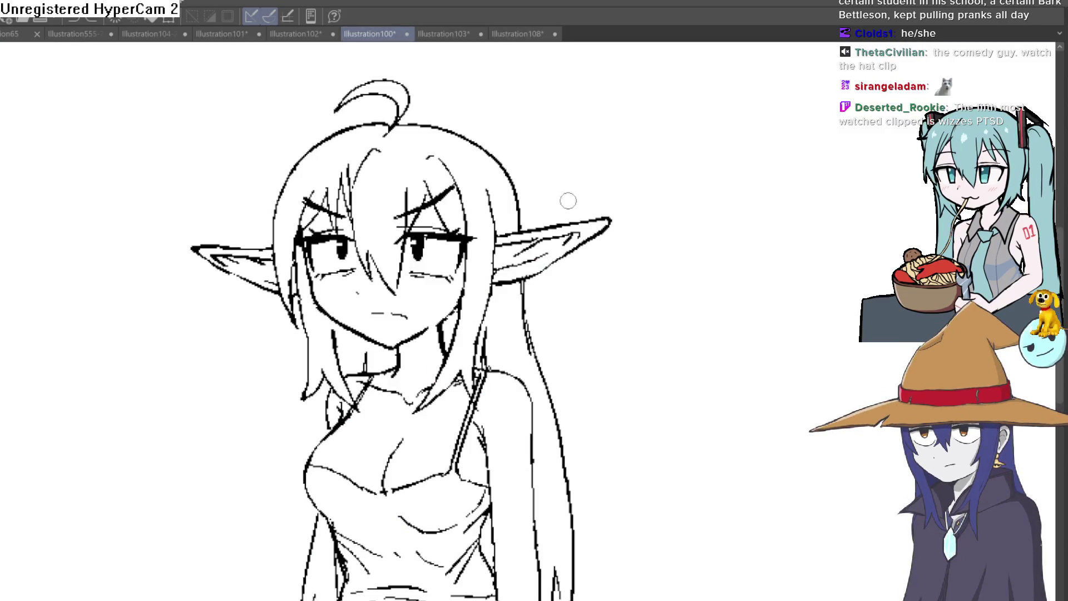
{"action": "left_click", "coordinate": [83, 34]}
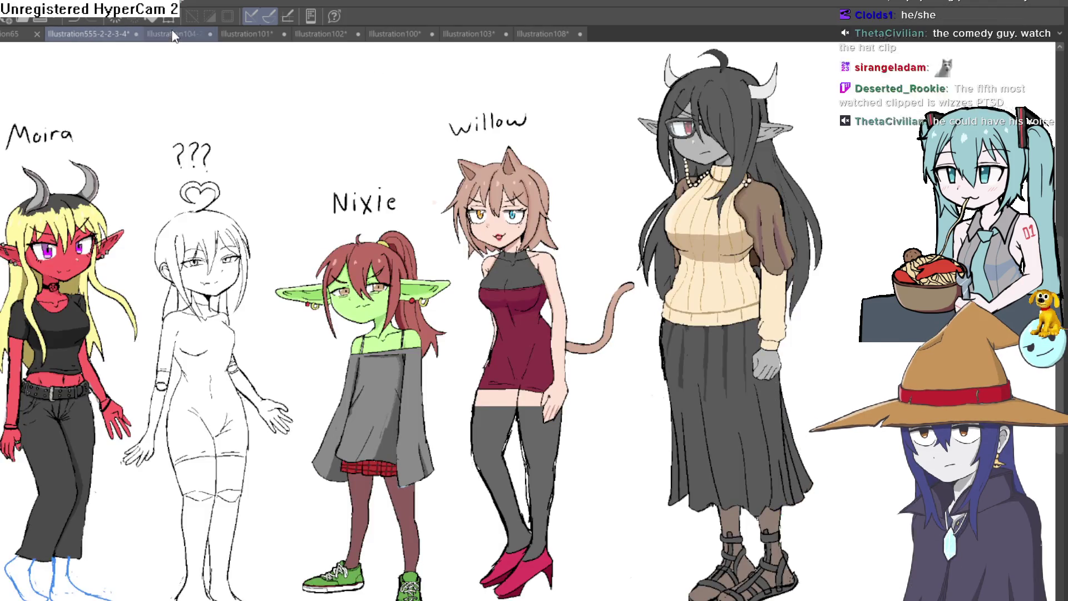
{"action": "left_click", "coordinate": [172, 34]}
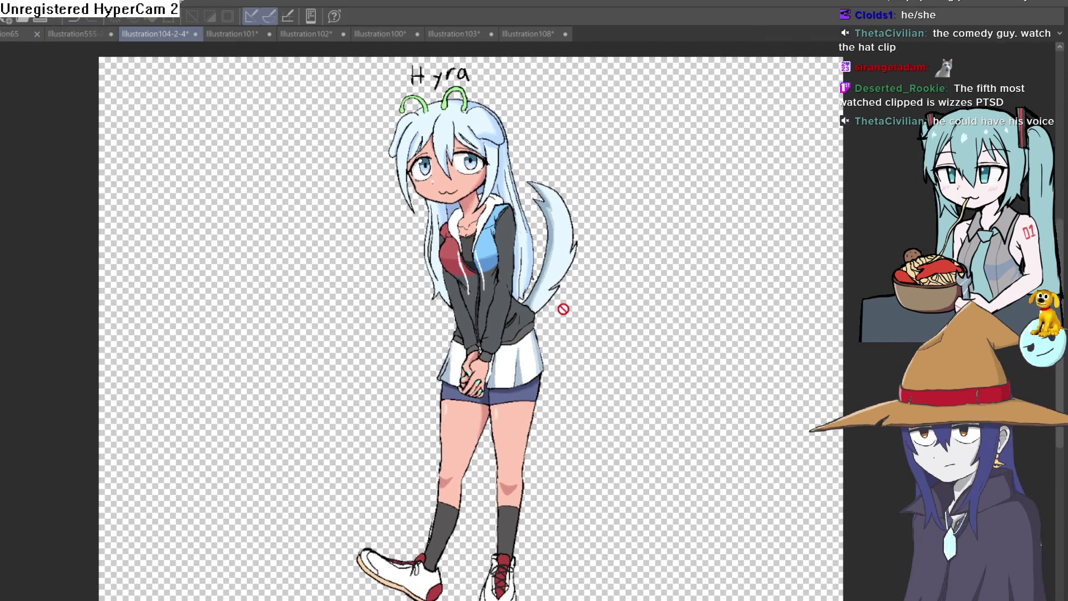
{"action": "left_click", "coordinate": [232, 34]}
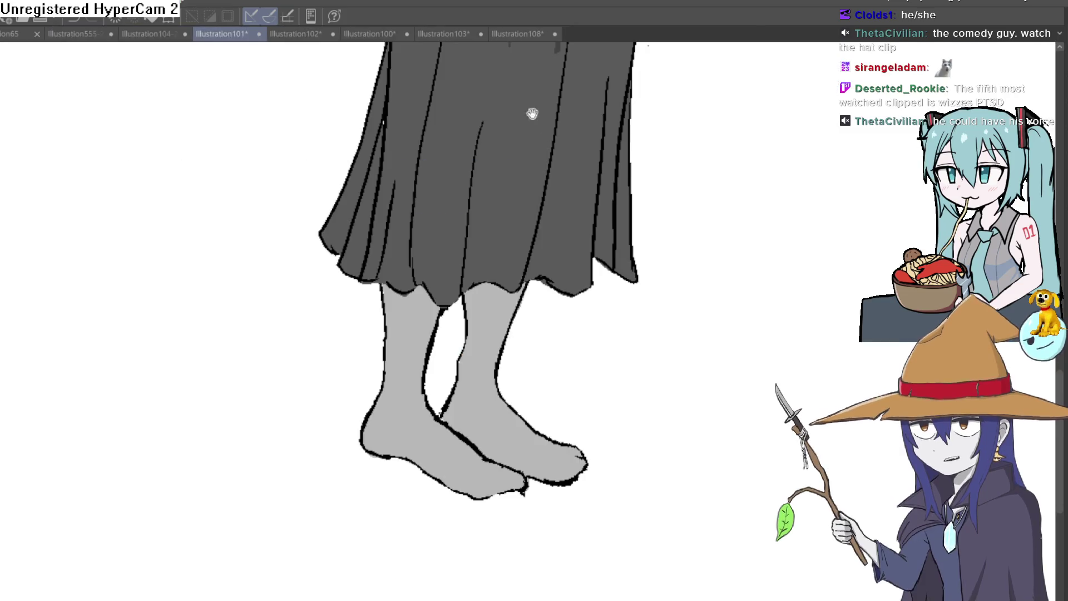
{"action": "scroll", "coordinate": [584, 390], "scroll_direction": "down", "scroll_amount": 3}
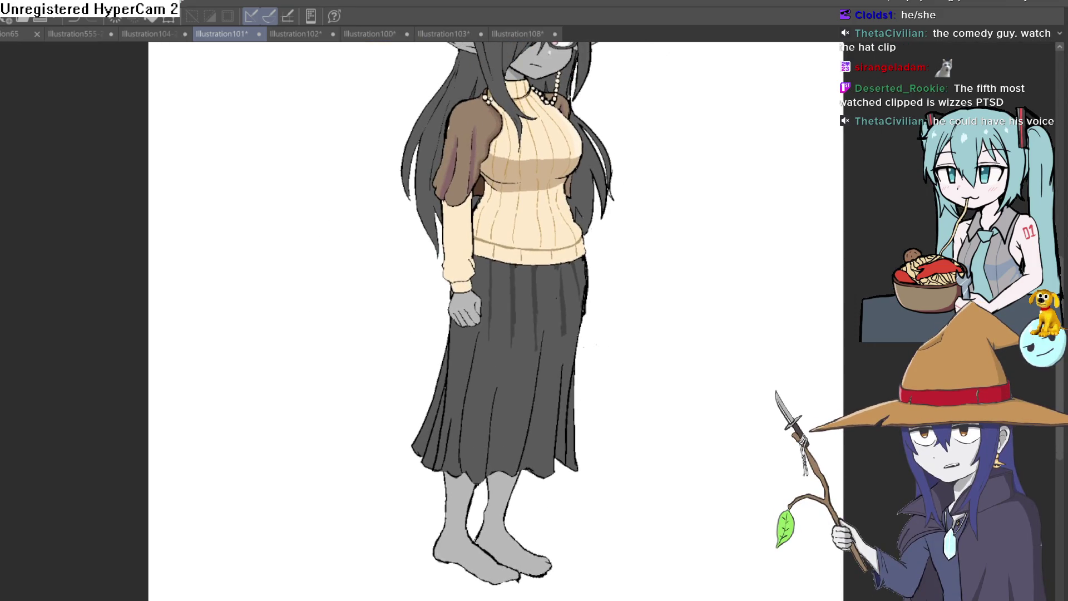
{"action": "key", "text": "h"}
{"action": "left_click_drag", "start_coordinate": [854, 232], "coordinate": [717, 343]}
{"action": "scroll", "coordinate": [694, 405], "scroll_direction": "up", "scroll_amount": 5}
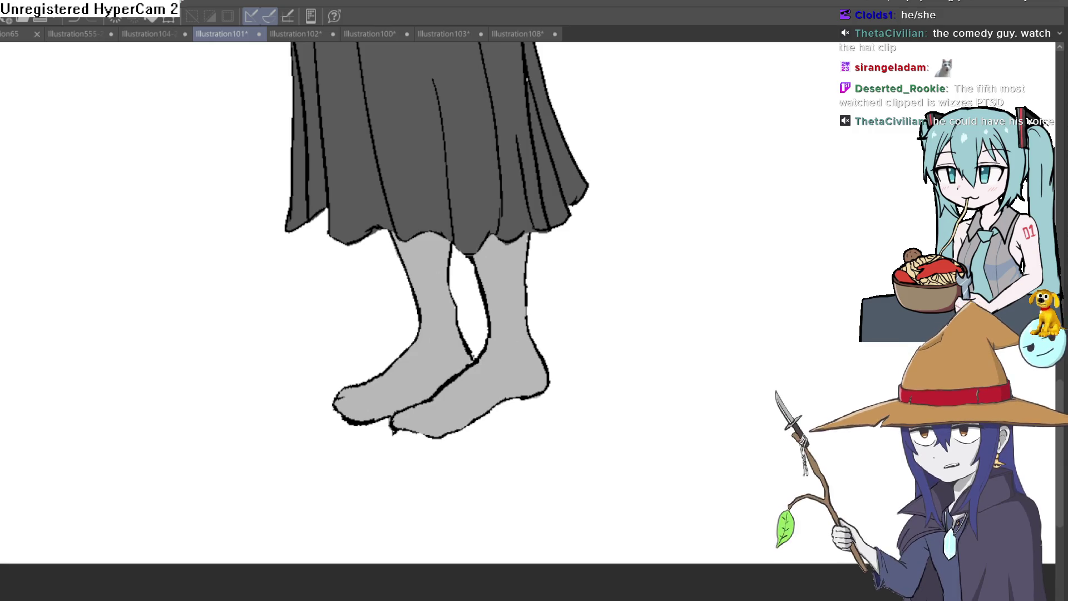
{"action": "left_click_drag", "start_coordinate": [518, 34], "coordinate": [566, 141]}
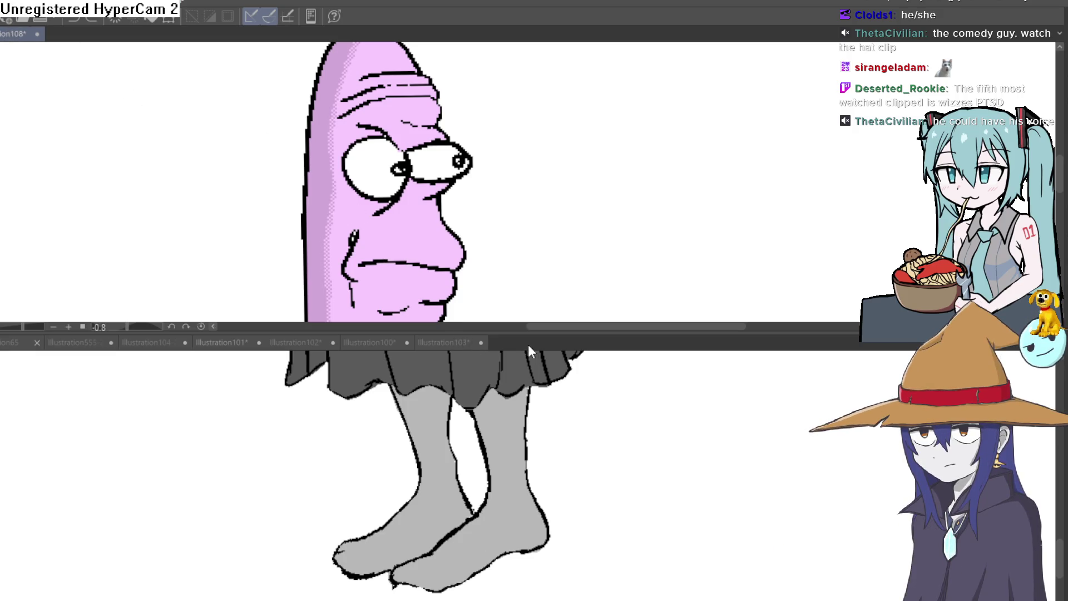
Step: Return Vermis to a full-size tab, zoom in, and undo the last forehead stroke
{"action": "left_click_drag", "start_coordinate": [529, 345], "coordinate": [528, 342]}
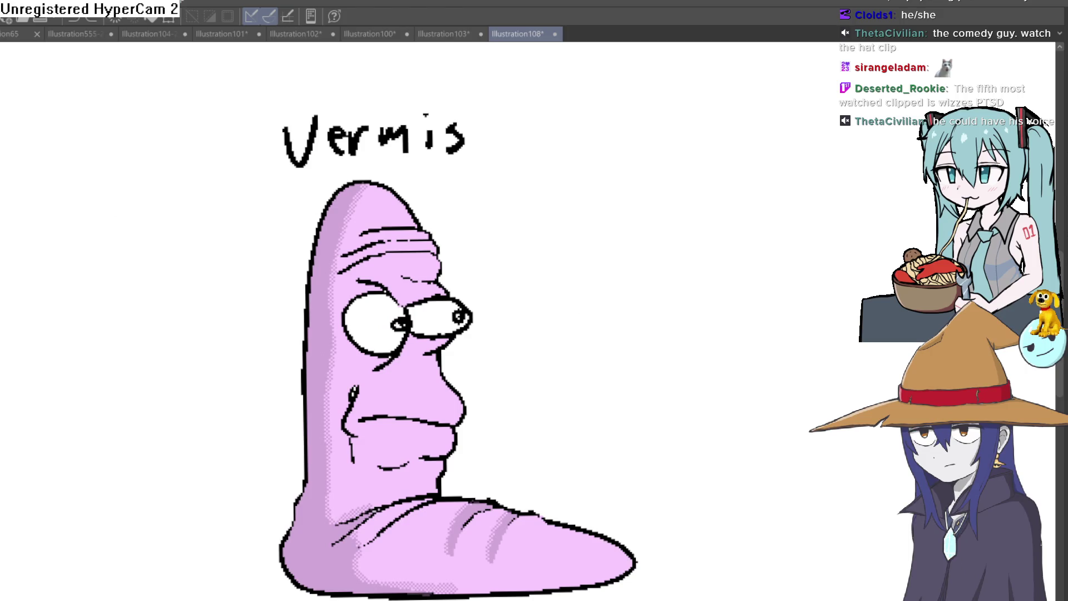
{"action": "scroll", "coordinate": [445, 229], "scroll_direction": "up", "scroll_amount": 3}
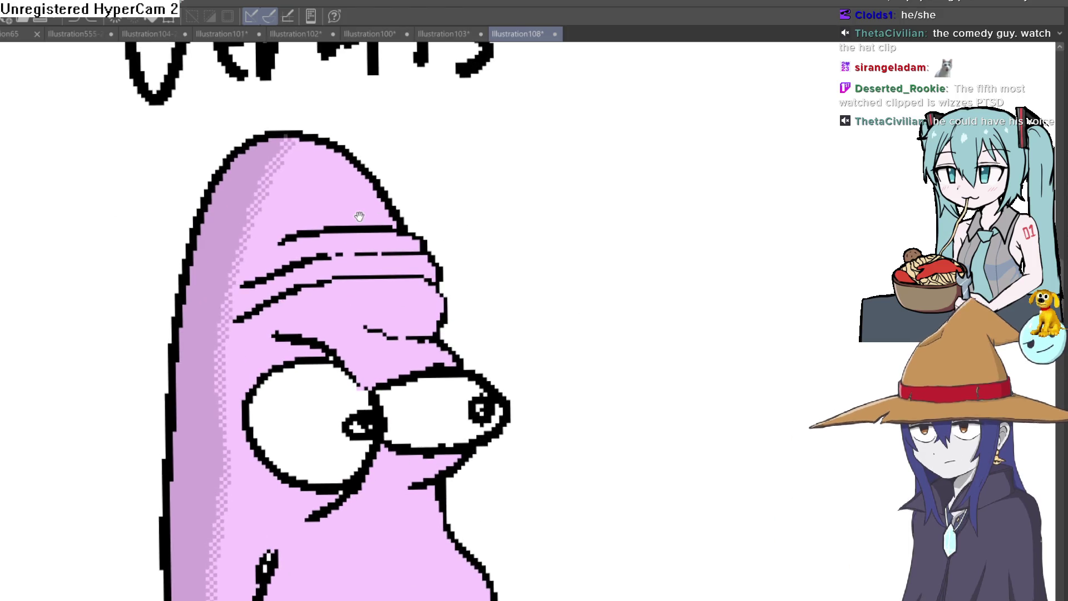
{"action": "scroll", "coordinate": [280, 251], "scroll_direction": "up", "scroll_amount": 1}
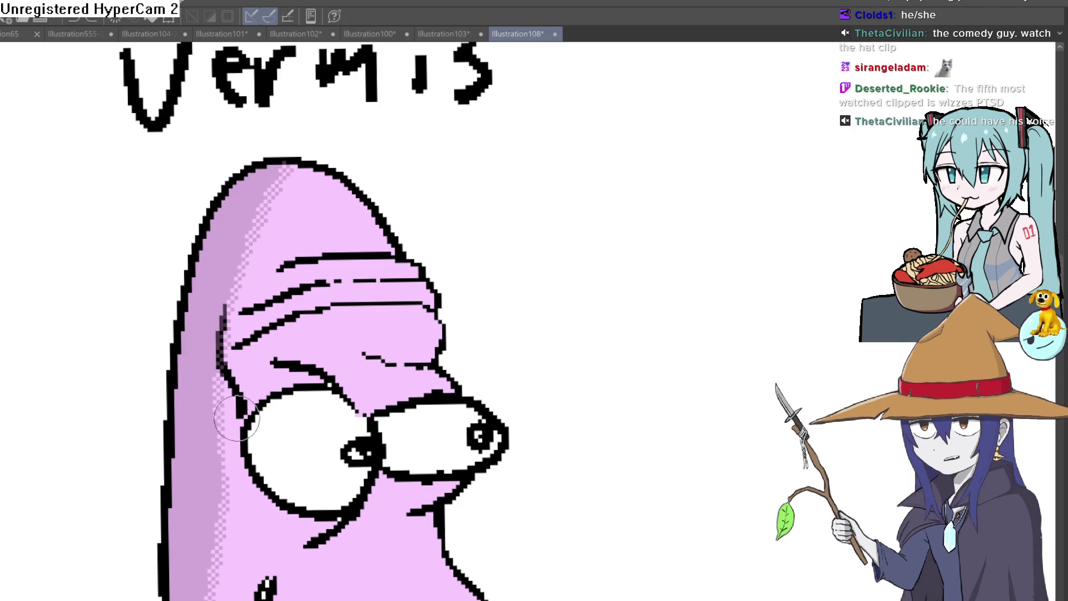
{"action": "key", "text": "ctrl+z"}
{"action": "key", "text": "ctrl+z"}
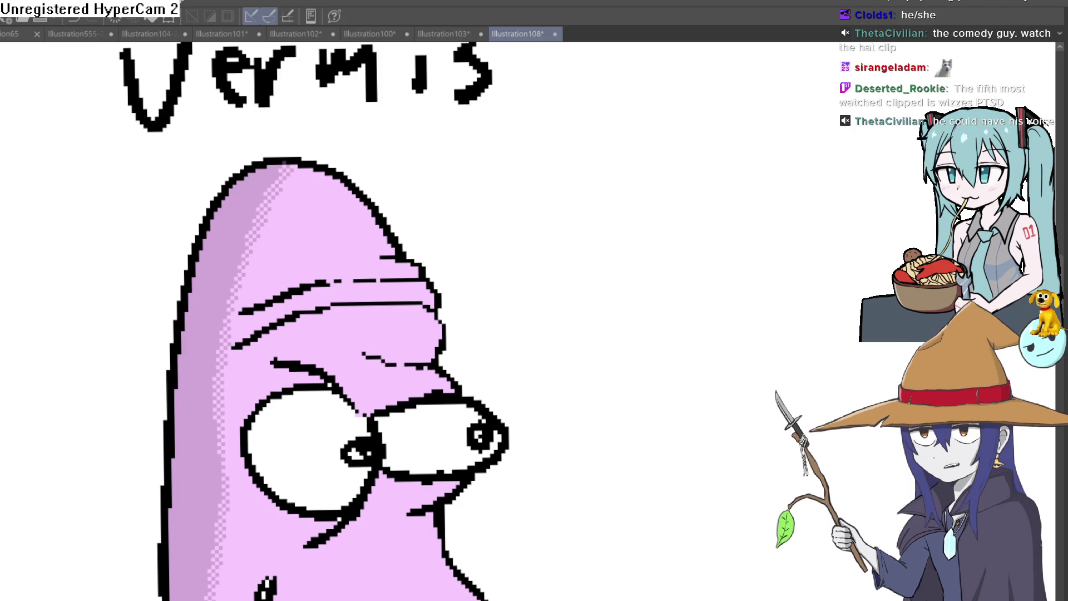
Step: Outline the hair swoop over the worm's forehead and head top in black
{"action": "mouse_move", "coordinate": [231, 293]}
{"action": "left_mouse_down"}
{"action": "mouse_move", "coordinate": [235, 391]}
{"action": "mouse_move", "coordinate": [205, 304]}
{"action": "mouse_move", "coordinate": [179, 323]}
{"action": "left_mouse_up"}
{"action": "left_click_drag", "start_coordinate": [174, 243], "coordinate": [376, 162]}
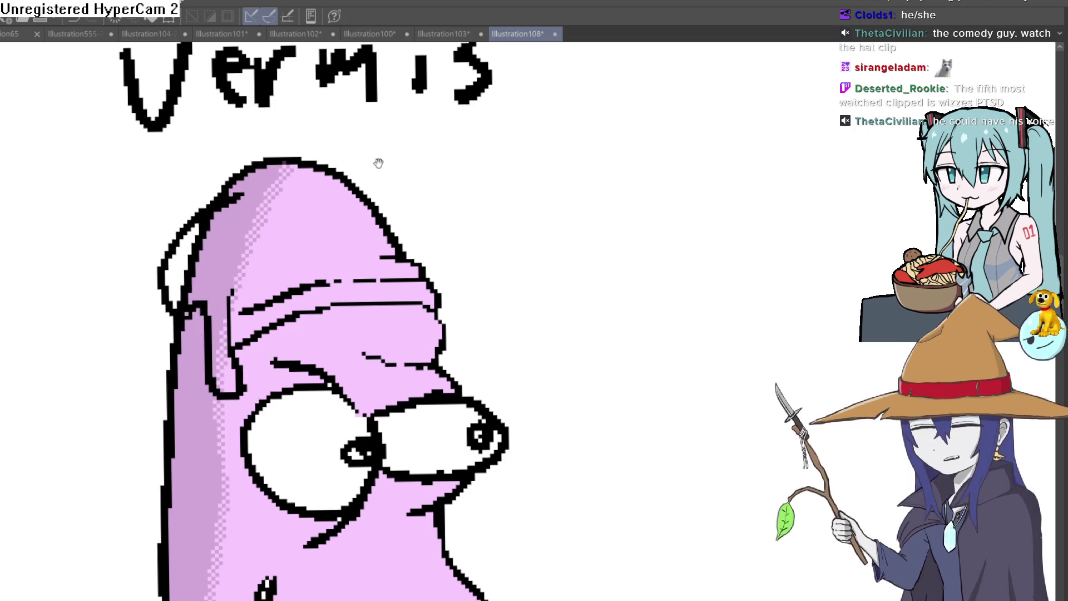
{"action": "scroll", "coordinate": [376, 162], "scroll_direction": "up", "scroll_amount": 1}
{"action": "mouse_move", "coordinate": [226, 210]}
{"action": "left_mouse_down"}
{"action": "mouse_move", "coordinate": [326, 161]}
{"action": "mouse_move", "coordinate": [311, 185]}
{"action": "mouse_move", "coordinate": [512, 263]}
{"action": "mouse_move", "coordinate": [404, 278]}
{"action": "mouse_move", "coordinate": [331, 257]}
{"action": "mouse_move", "coordinate": [270, 274]}
{"action": "left_mouse_up"}
{"action": "left_click_drag", "start_coordinate": [271, 321], "coordinate": [238, 322]}
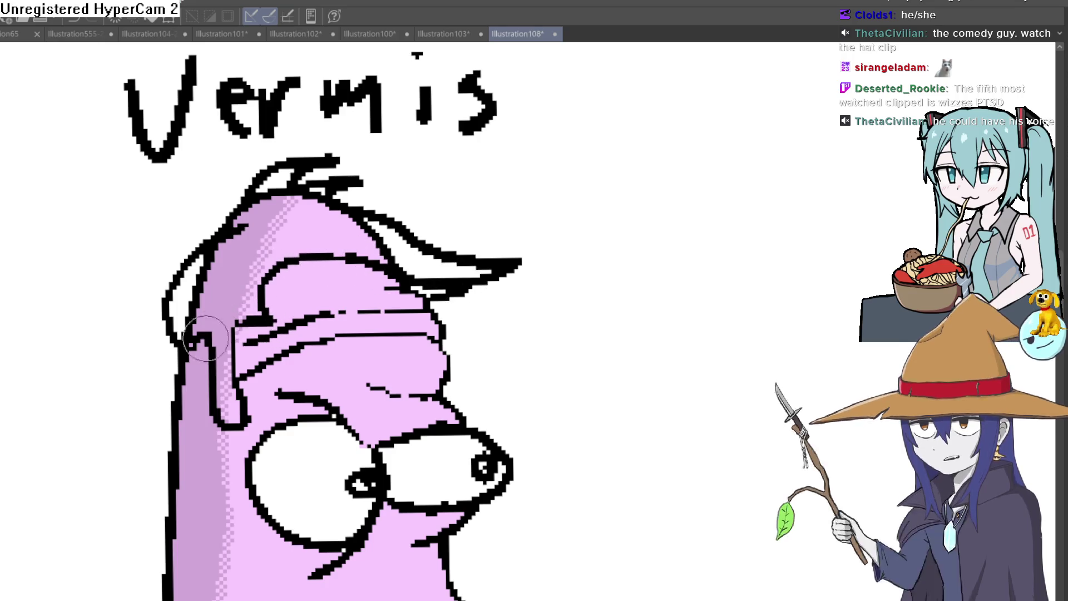
Step: Fill the hair areas, strips and small gaps grey with the Fill tool
{"action": "key", "text": "g"}
{"action": "left_click", "coordinate": [257, 252]}
{"action": "left_click", "coordinate": [257, 251]}
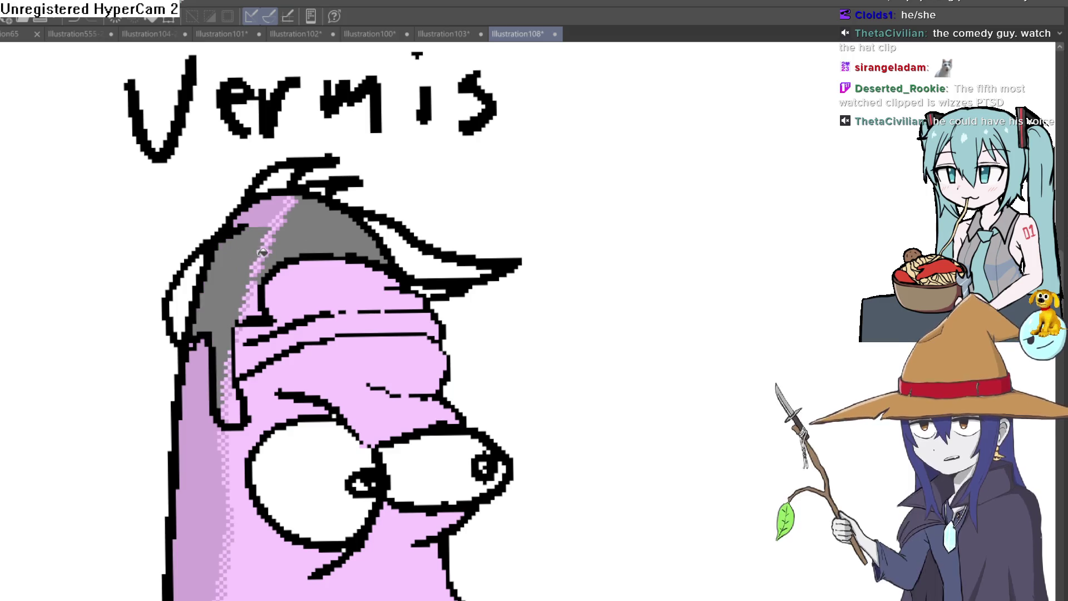
{"action": "left_click", "coordinate": [253, 215]}
{"action": "left_click", "coordinate": [275, 179]}
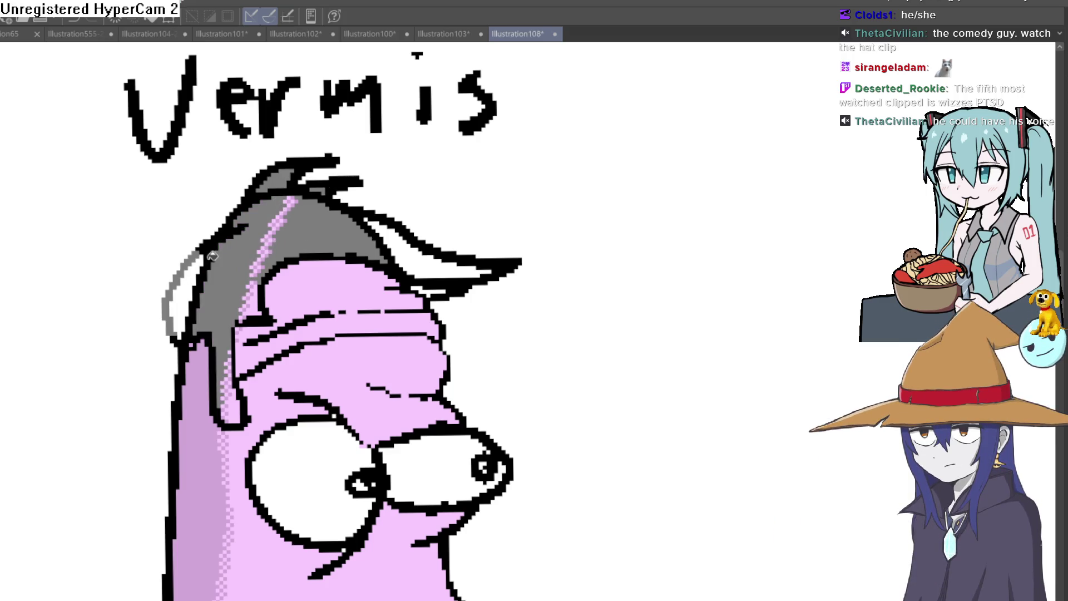
{"action": "left_click", "coordinate": [289, 261]}
{"action": "left_click", "coordinate": [456, 251]}
Step: Brush grey over the inner lines and pink pixels in the hair
{"action": "key", "text": "e"}
{"action": "key", "text": "minus"}
{"action": "scroll", "coordinate": [353, 250], "scroll_direction": "up", "scroll_amount": 5}
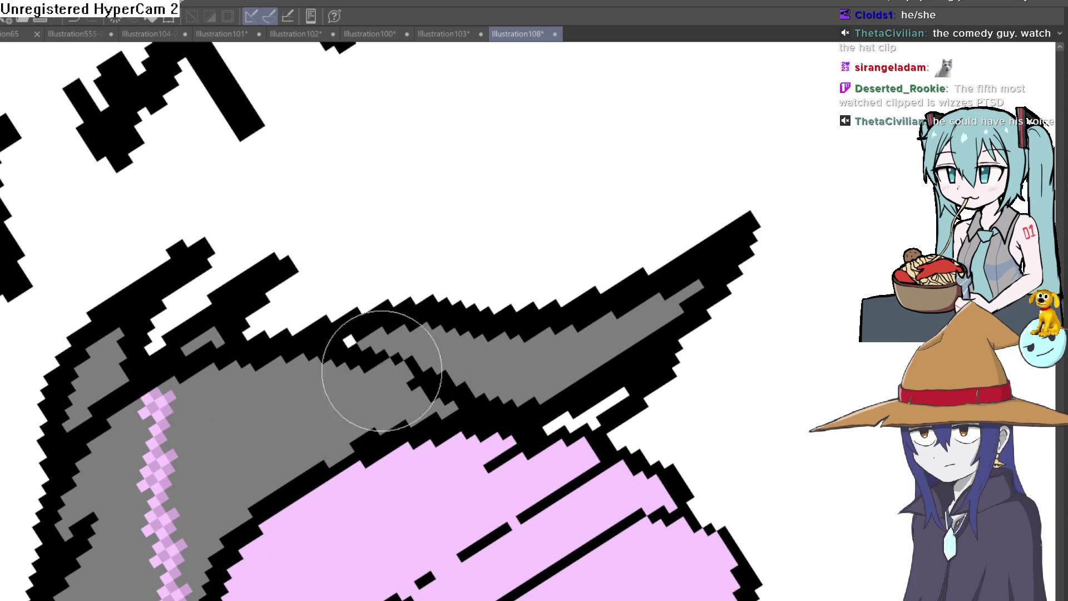
{"action": "mouse_move", "coordinate": [347, 356]}
{"action": "left_mouse_down"}
{"action": "mouse_move", "coordinate": [484, 372]}
{"action": "mouse_move", "coordinate": [619, 321]}
{"action": "left_mouse_up"}
{"action": "key", "text": "minus"}
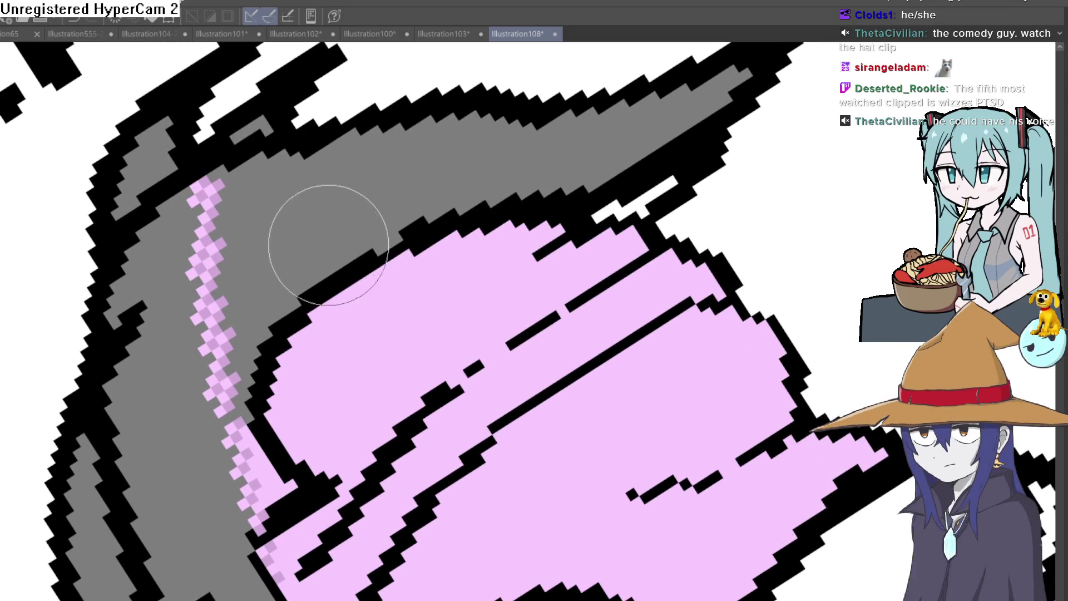
{"action": "mouse_move", "coordinate": [228, 234]}
{"action": "left_mouse_down"}
{"action": "mouse_move", "coordinate": [210, 178]}
{"action": "mouse_move", "coordinate": [167, 215]}
{"action": "mouse_move", "coordinate": [124, 389]}
{"action": "mouse_move", "coordinate": [191, 269]}
{"action": "left_mouse_up"}
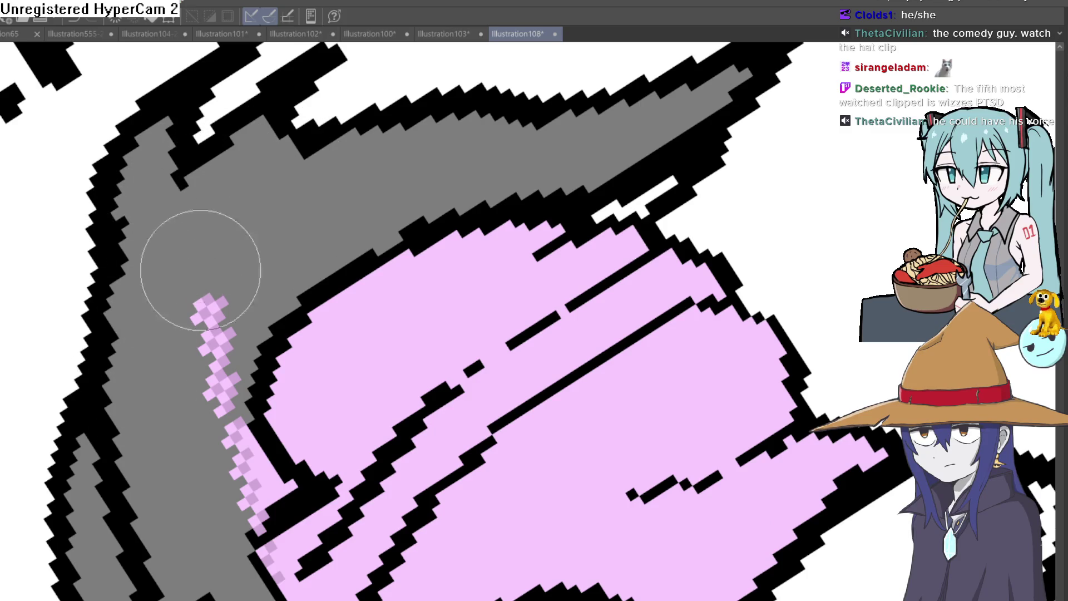
{"action": "scroll", "coordinate": [218, 189], "scroll_direction": "down", "scroll_amount": 3}
{"action": "mouse_move", "coordinate": [219, 189]}
{"action": "left_mouse_down"}
{"action": "mouse_move", "coordinate": [227, 334]}
{"action": "mouse_move", "coordinate": [279, 346]}
{"action": "mouse_move", "coordinate": [255, 371]}
{"action": "mouse_move", "coordinate": [207, 274]}
{"action": "mouse_move", "coordinate": [220, 251]}
{"action": "mouse_move", "coordinate": [129, 393]}
{"action": "mouse_move", "coordinate": [99, 312]}
{"action": "left_mouse_up"}
Step: Level the hair, paint over the remaining pink checker pixels, then zoom out
{"action": "left_click_drag", "start_coordinate": [143, 179], "coordinate": [629, 234]}
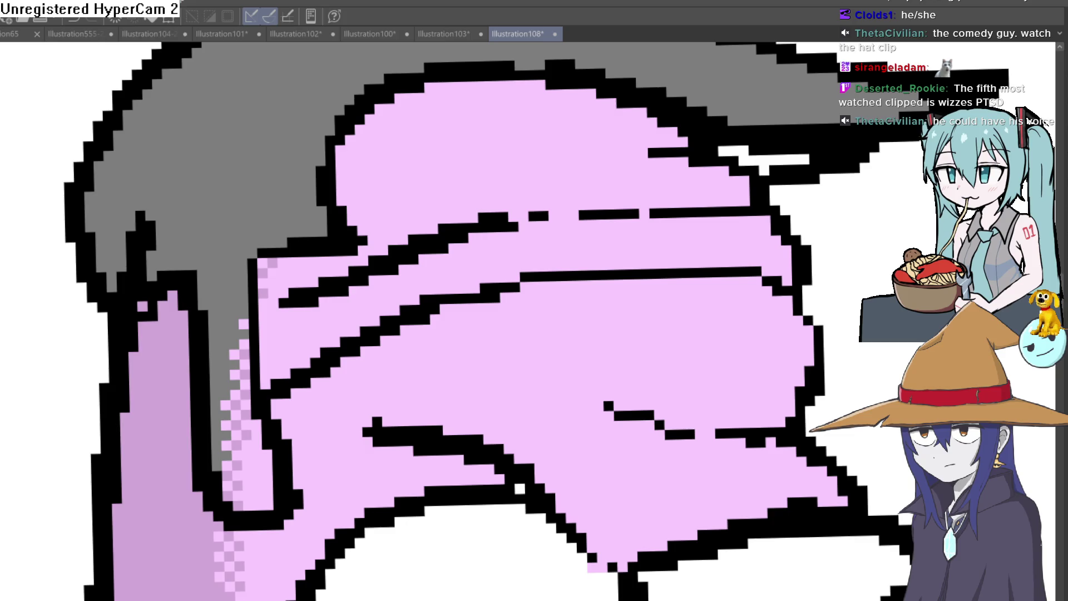
{"action": "mouse_move", "coordinate": [223, 311]}
{"action": "left_mouse_down"}
{"action": "mouse_move", "coordinate": [210, 441]}
{"action": "mouse_move", "coordinate": [238, 453]}
{"action": "mouse_move", "coordinate": [256, 496]}
{"action": "mouse_move", "coordinate": [215, 452]}
{"action": "left_mouse_up"}
{"action": "left_click", "coordinate": [248, 475]}
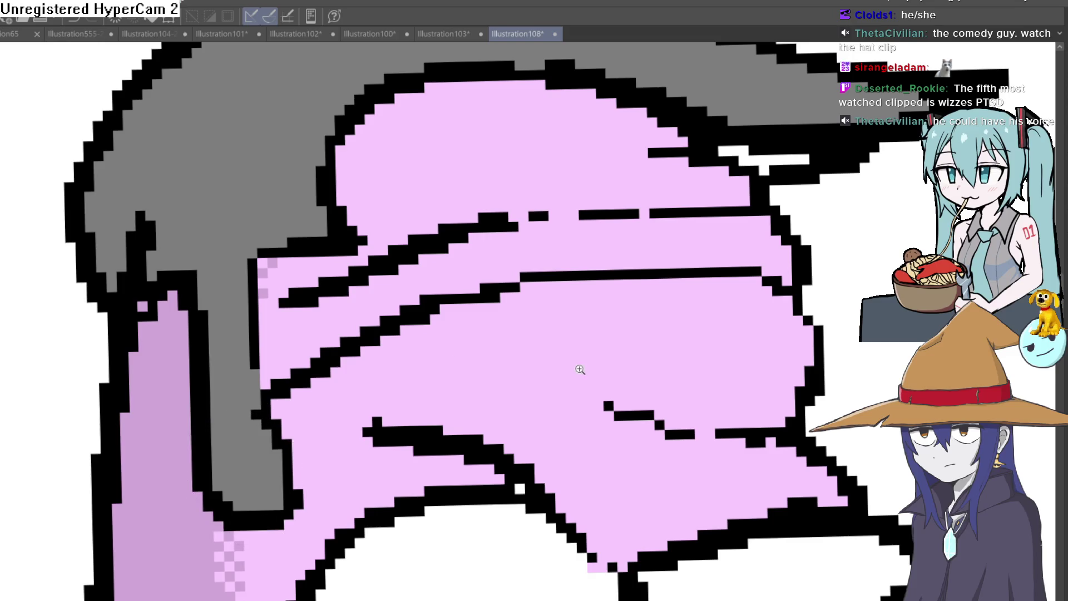
{"action": "key", "text": "ctrl+0"}
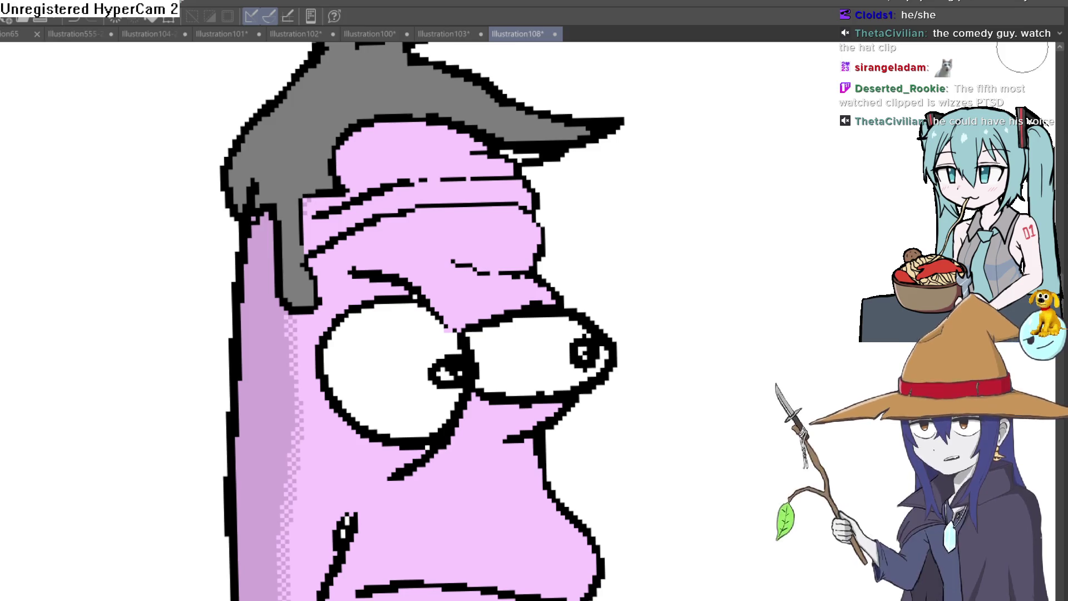
Step: Eyedrop the hair grey and fill the white sliver under the hair front
{"action": "left_click_drag", "start_coordinate": [625, 363], "coordinate": [572, 301]}
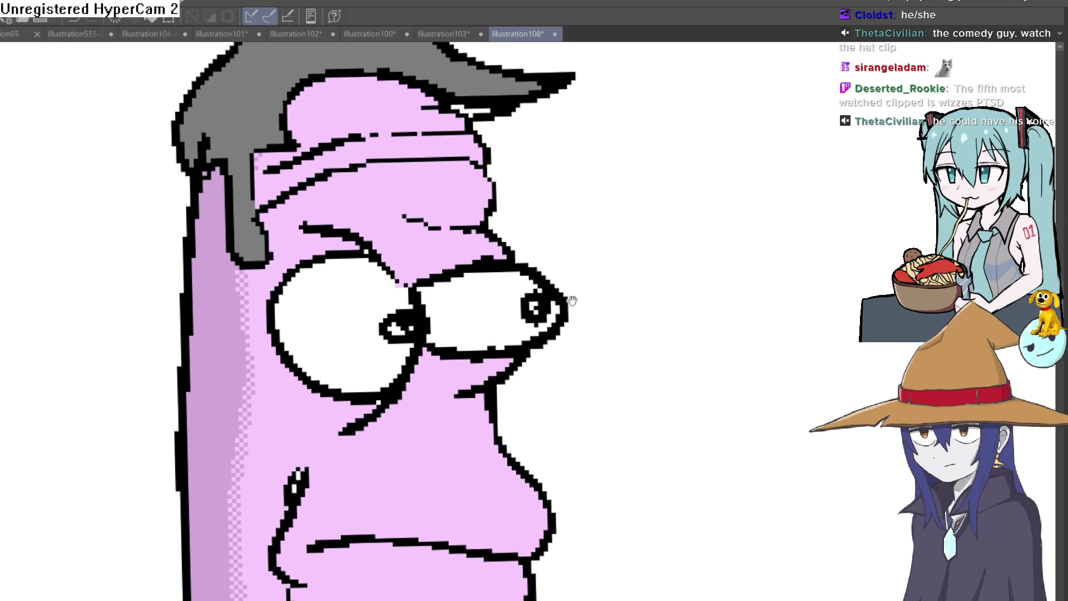
{"action": "left_click_drag", "start_coordinate": [436, 230], "coordinate": [389, 361]}
{"action": "left_click", "coordinate": [425, 210], "text": "alt"}
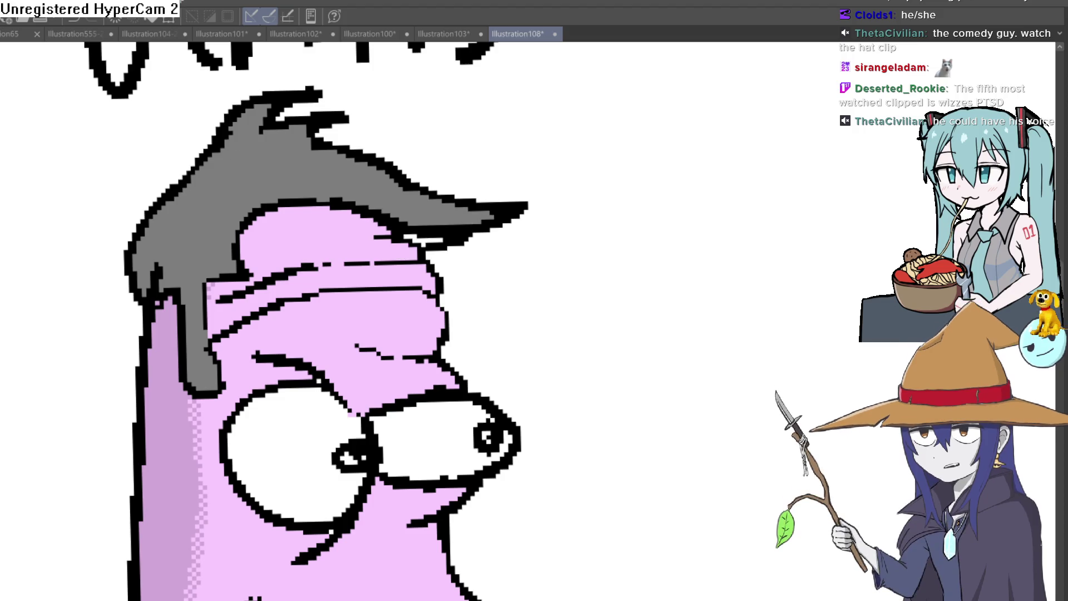
{"action": "key", "text": "minus"}
{"action": "left_click", "coordinate": [434, 234]}
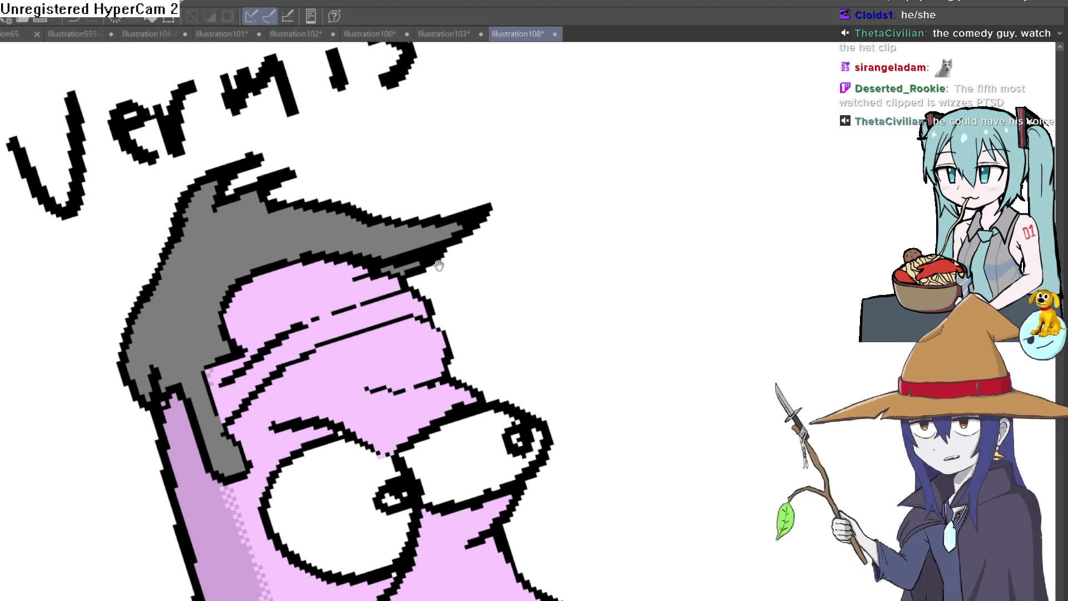
Step: Rotate the view back upright and pan to review the worm and title
{"action": "scroll", "coordinate": [635, 271], "scroll_direction": "down", "scroll_amount": 4}
{"action": "scroll", "coordinate": [605, 288], "scroll_direction": "down", "scroll_amount": 3}
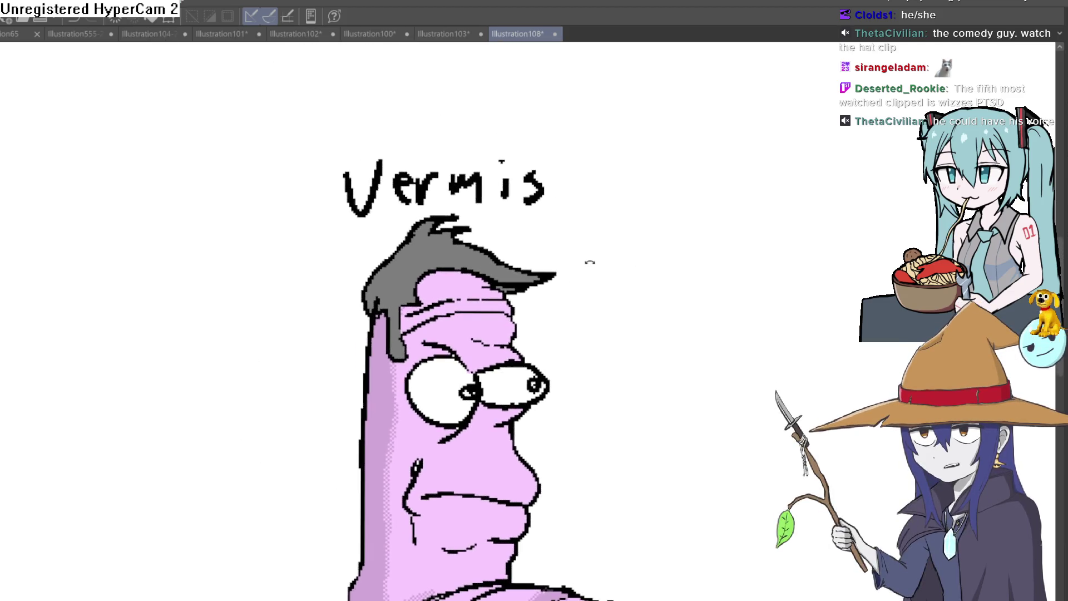
{"action": "left_click_drag", "start_coordinate": [584, 257], "coordinate": [608, 150]}
{"action": "scroll", "coordinate": [609, 150], "scroll_direction": "down", "scroll_amount": 2}
{"action": "mouse_move", "coordinate": [640, 244]}
{"action": "left_mouse_down"}
{"action": "mouse_move", "coordinate": [607, 252]}
{"action": "mouse_move", "coordinate": [590, 278]}
{"action": "left_mouse_up"}
{"action": "scroll", "coordinate": [584, 281], "scroll_direction": "up", "scroll_amount": 6}
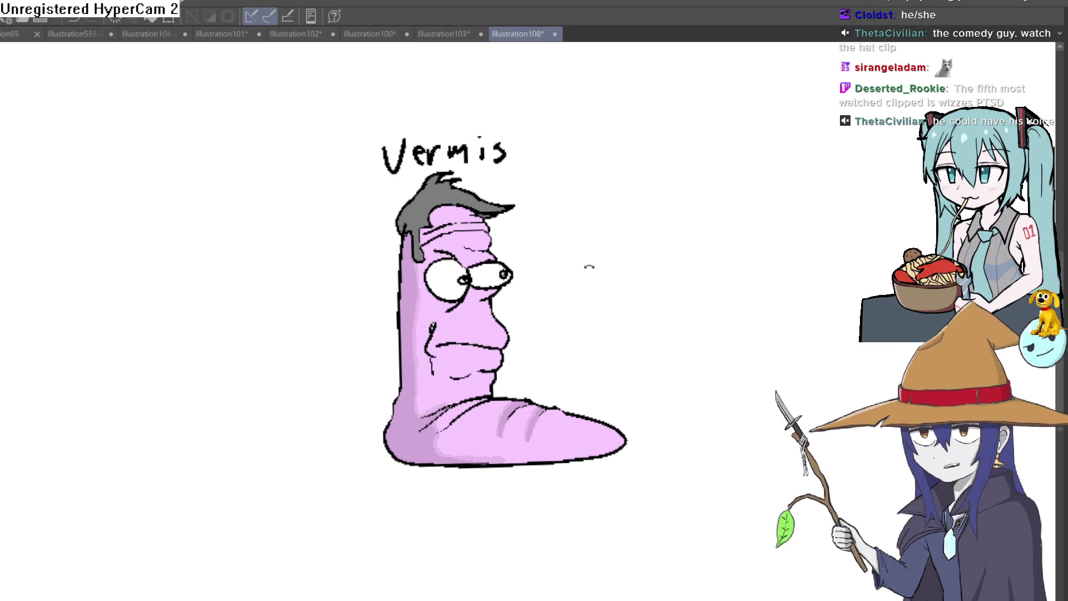
{"action": "left_click_drag", "start_coordinate": [517, 295], "coordinate": [603, 291]}
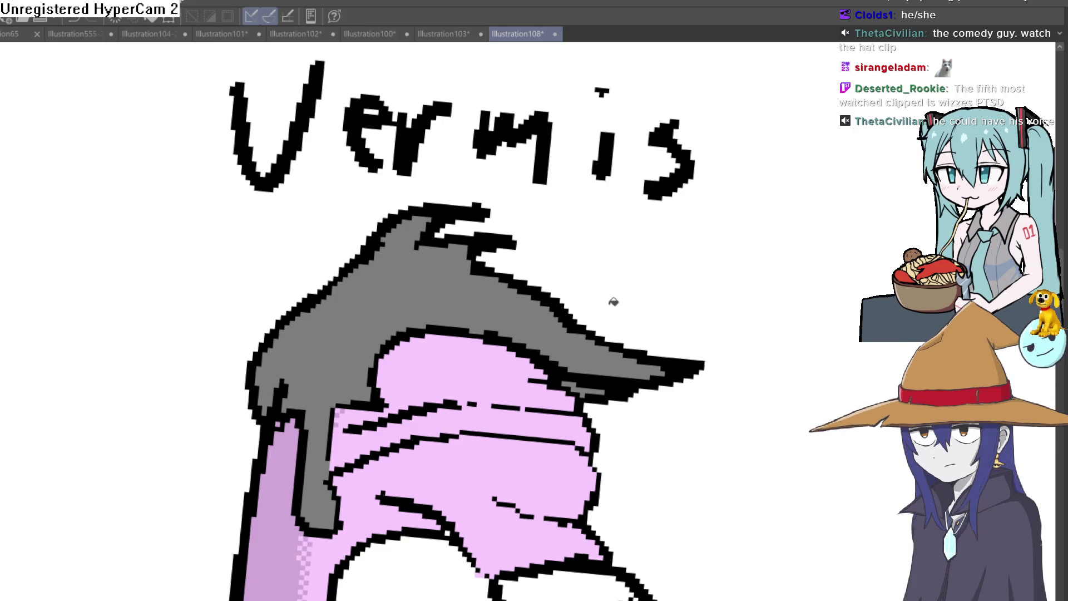
{"action": "scroll", "coordinate": [633, 309], "scroll_direction": "down", "scroll_amount": 2}
{"action": "scroll", "coordinate": [625, 318], "scroll_direction": "down", "scroll_amount": 8}
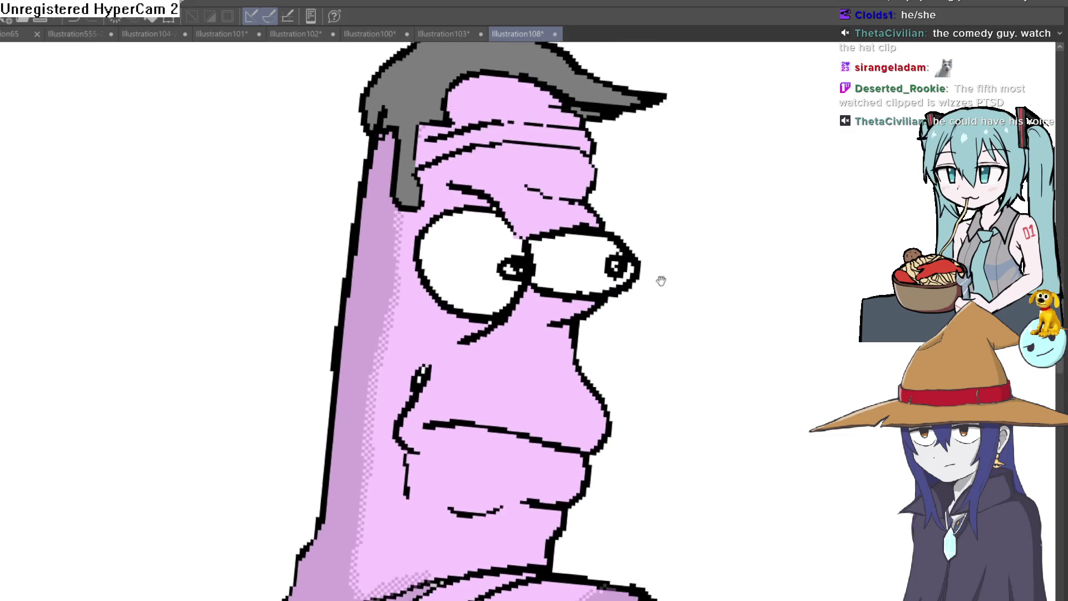
{"action": "mouse_move", "coordinate": [659, 212]}
{"action": "left_mouse_down"}
{"action": "mouse_move", "coordinate": [697, 233]}
{"action": "mouse_move", "coordinate": [687, 239]}
{"action": "left_mouse_up"}
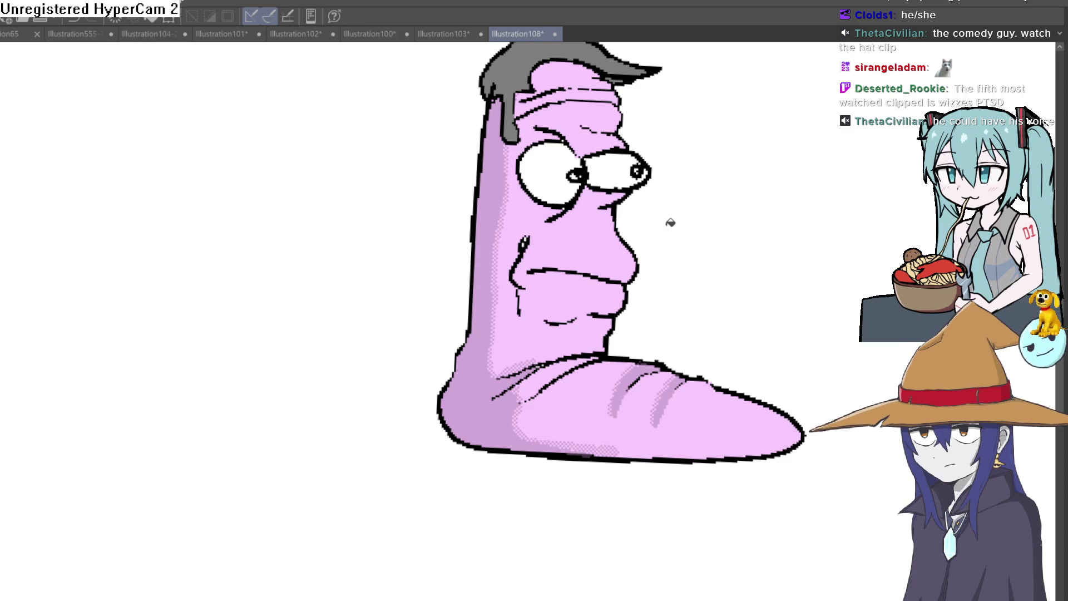
{"action": "mouse_move", "coordinate": [773, 340]}
{"action": "left_mouse_down"}
{"action": "mouse_move", "coordinate": [742, 376]}
{"action": "mouse_move", "coordinate": [770, 386]}
{"action": "mouse_move", "coordinate": [775, 377]}
{"action": "mouse_move", "coordinate": [749, 353]}
{"action": "left_mouse_up"}
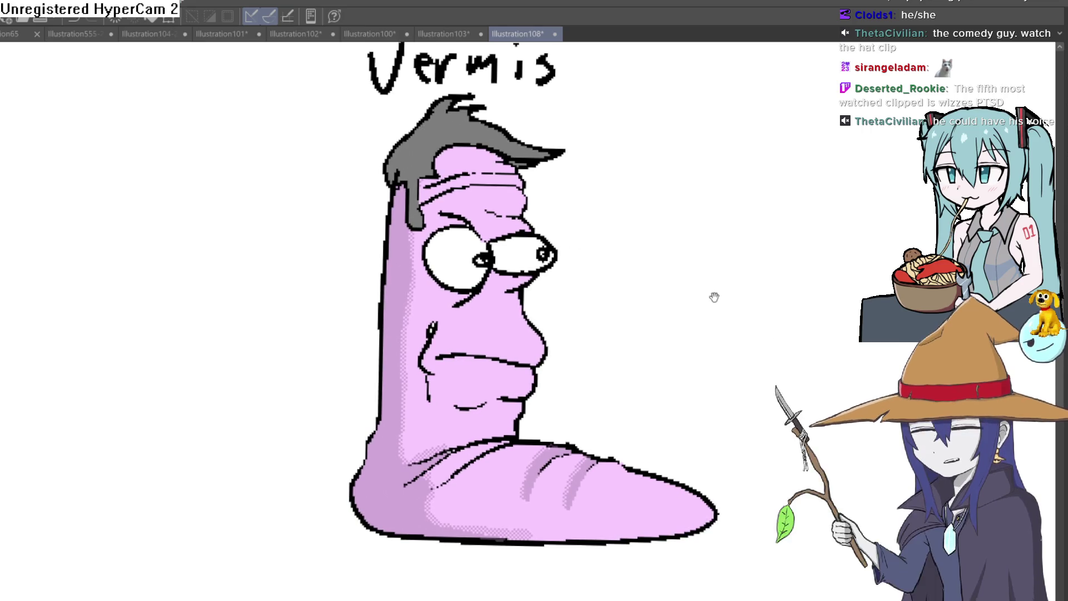
{"action": "left_click_drag", "start_coordinate": [714, 299], "coordinate": [679, 225]}
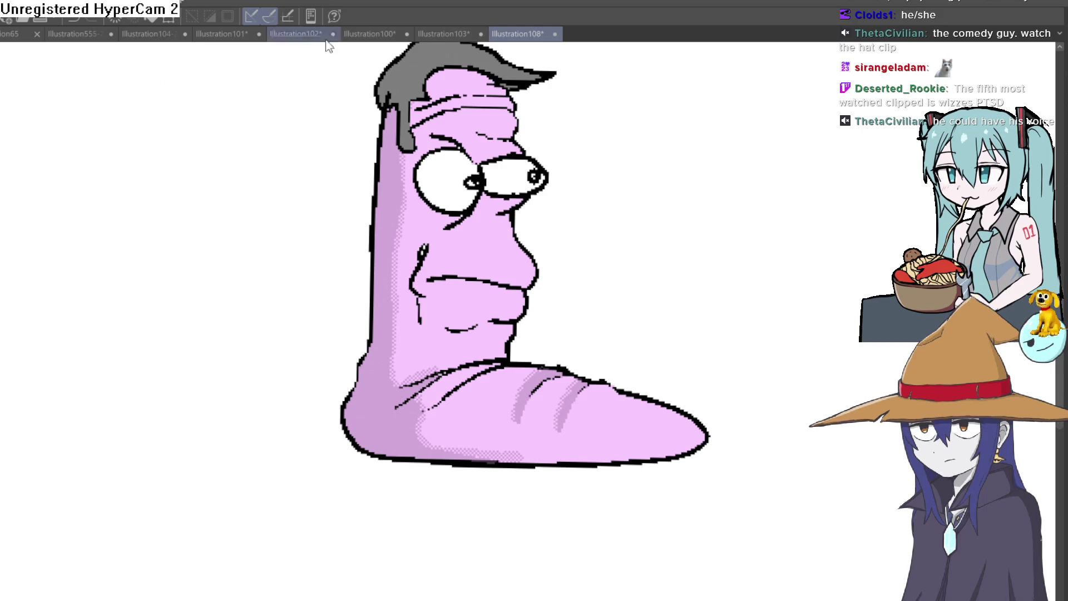
{"action": "left_click", "coordinate": [444, 34]}
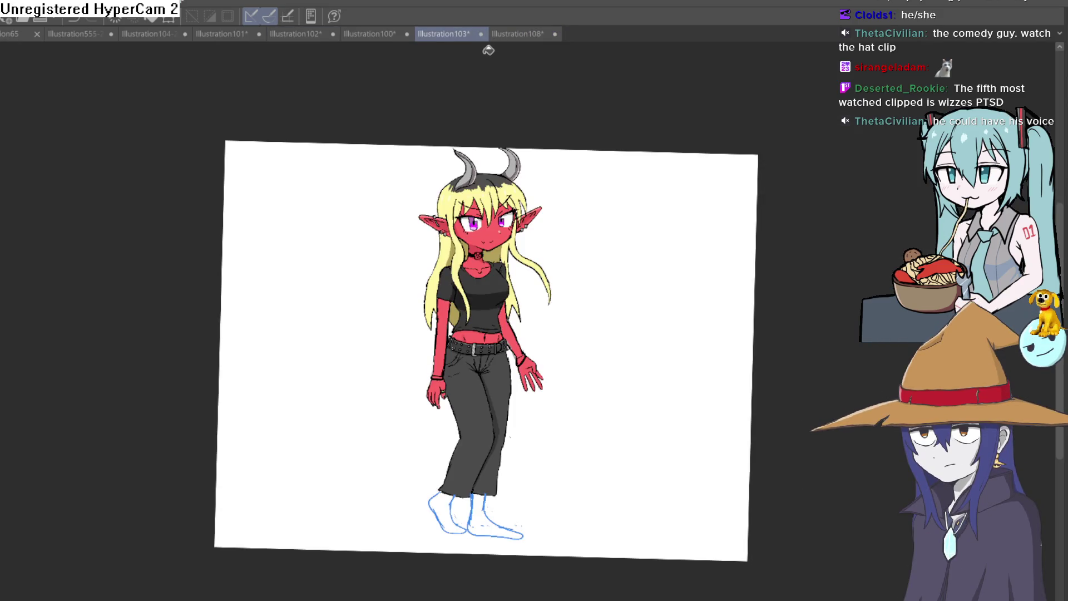
{"action": "left_click", "coordinate": [521, 34]}
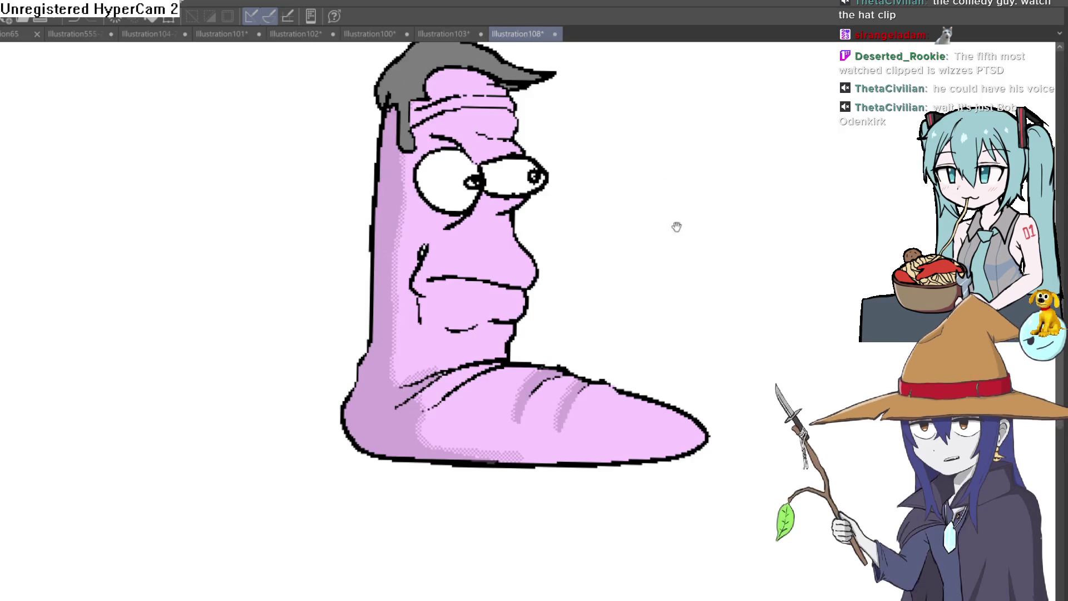
{"action": "left_click_drag", "start_coordinate": [677, 226], "coordinate": [632, 286]}
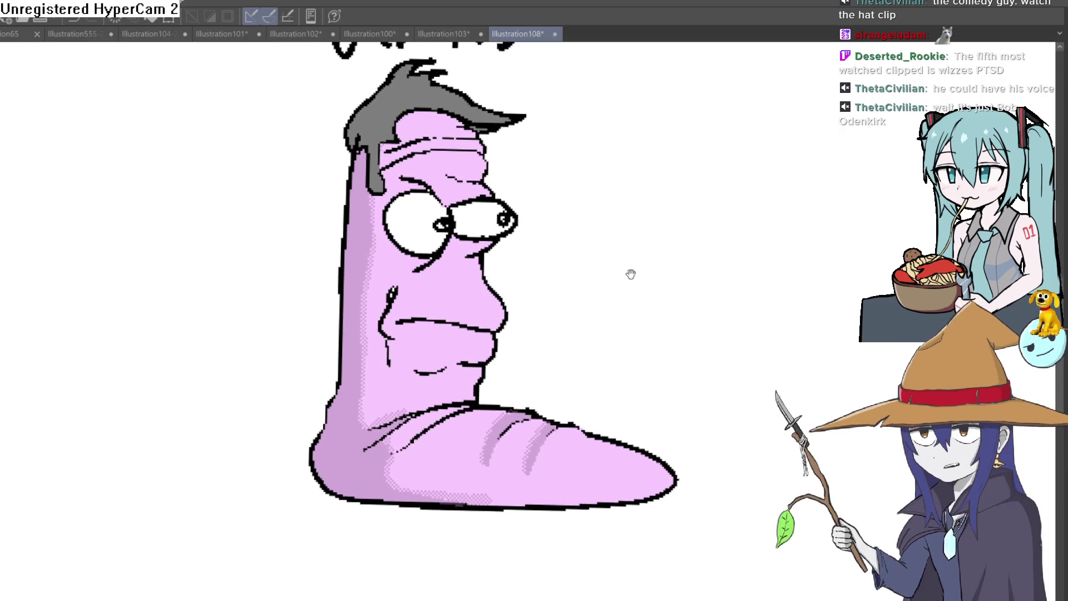
{"action": "scroll", "coordinate": [632, 275], "scroll_direction": "up", "scroll_amount": 2}
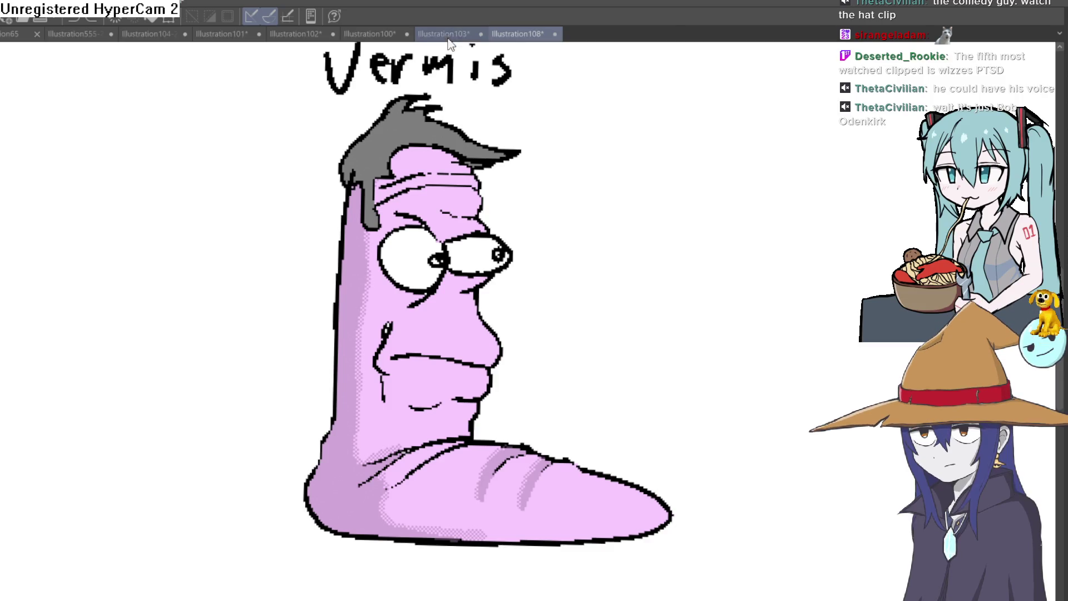
{"action": "left_click", "coordinate": [445, 34]}
{"action": "left_click", "coordinate": [370, 35]}
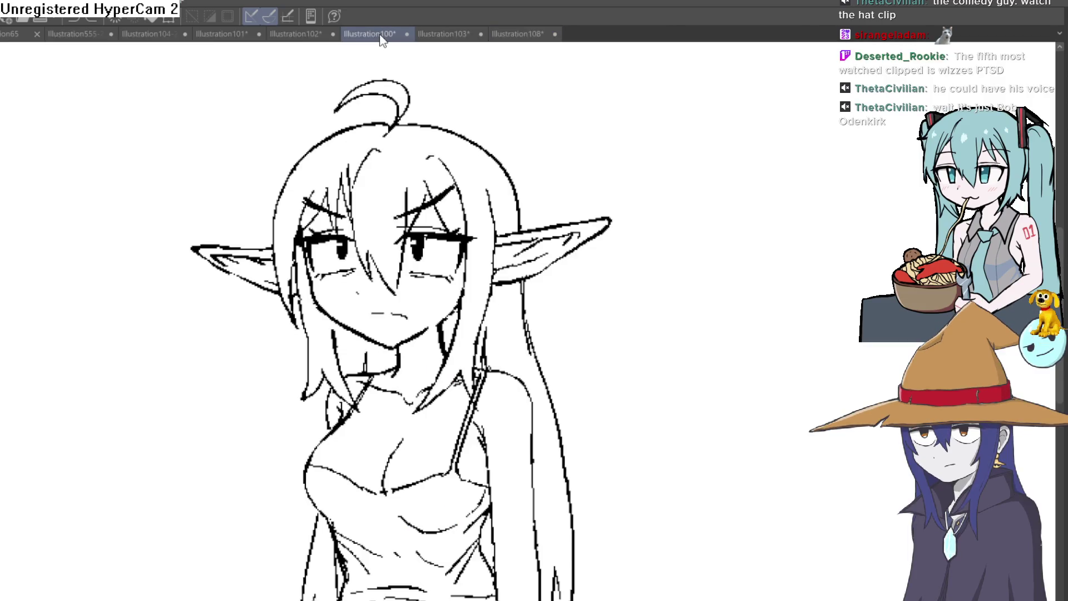
{"action": "scroll", "coordinate": [567, 272], "scroll_direction": "down", "scroll_amount": 3}
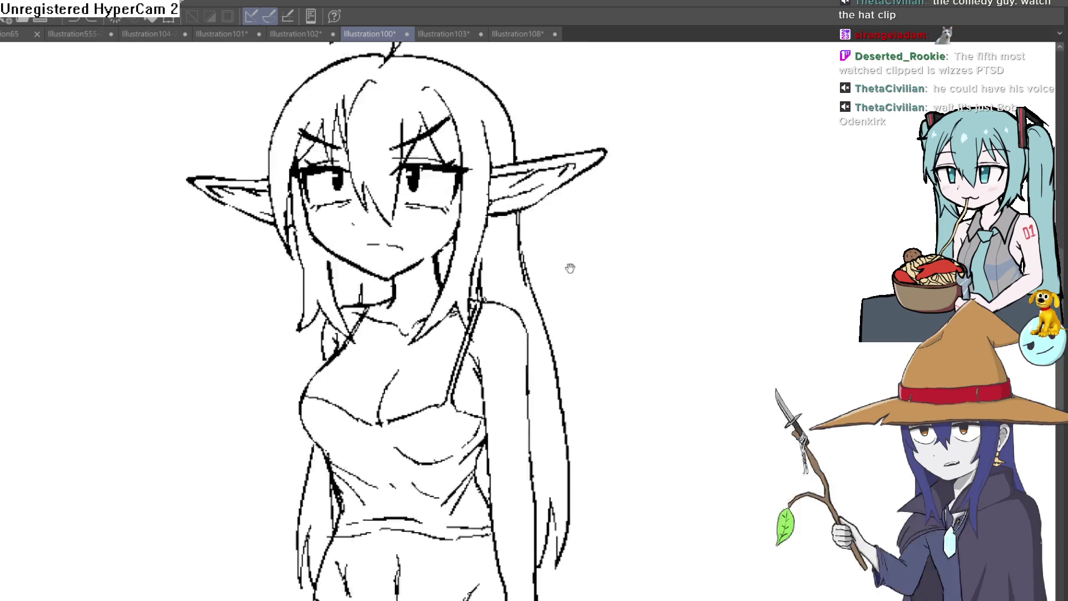
{"action": "scroll", "coordinate": [535, 144], "scroll_direction": "up", "scroll_amount": 3}
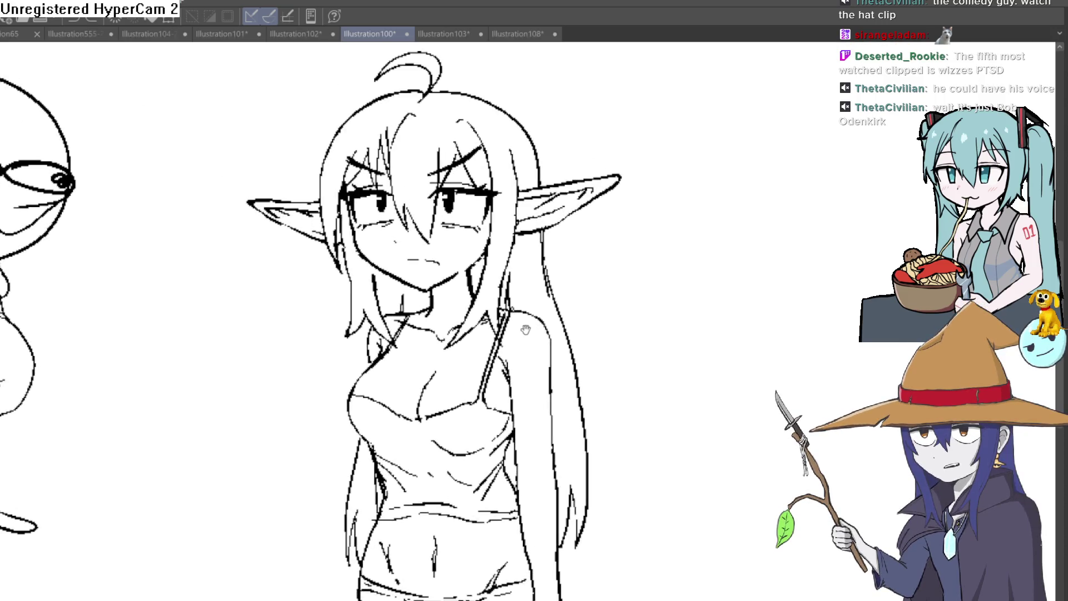
Step: Switch through Illustration102 to Illustration101 and frame the skirt hem and grey feet
{"action": "left_click", "coordinate": [314, 35]}
{"action": "left_click", "coordinate": [236, 34]}
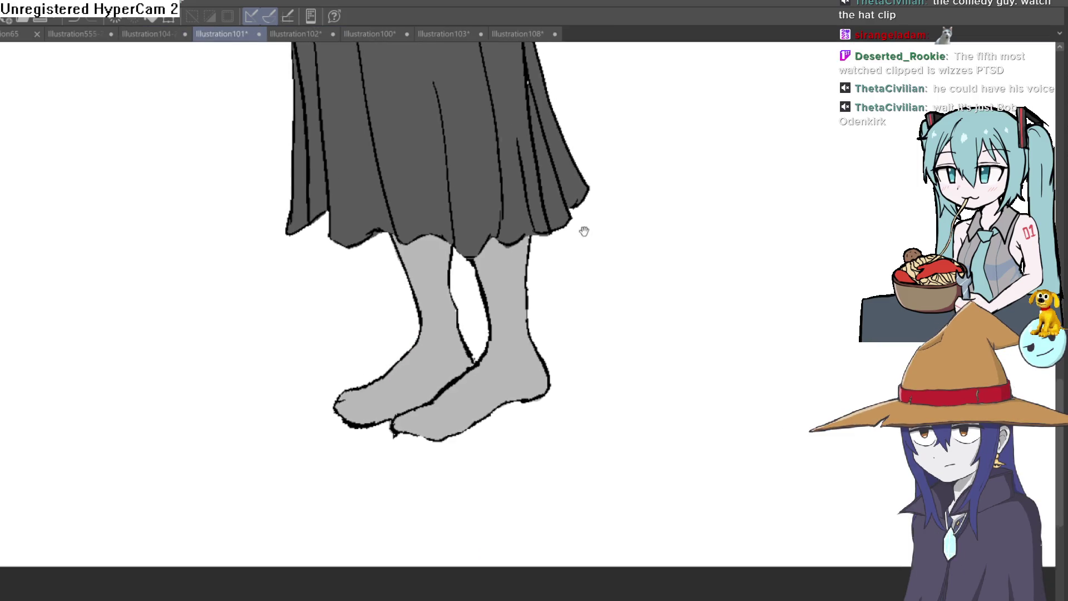
{"action": "left_click_drag", "start_coordinate": [585, 232], "coordinate": [568, 197]}
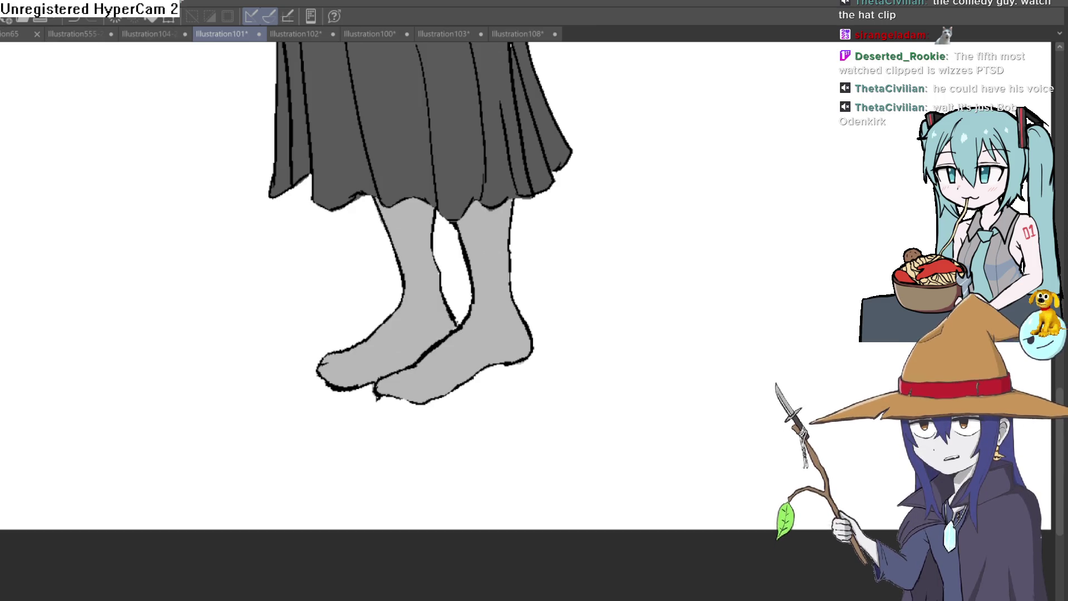
{"action": "scroll", "coordinate": [615, 327], "scroll_direction": "up", "scroll_amount": 2}
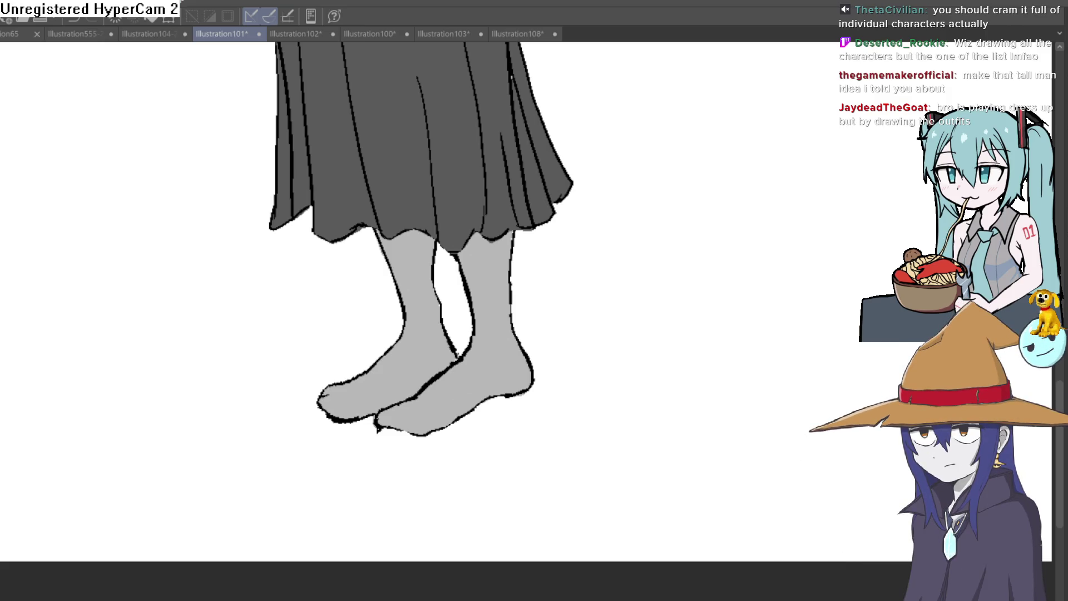
{"action": "scroll", "coordinate": [732, 241], "scroll_direction": "down", "scroll_amount": 5}
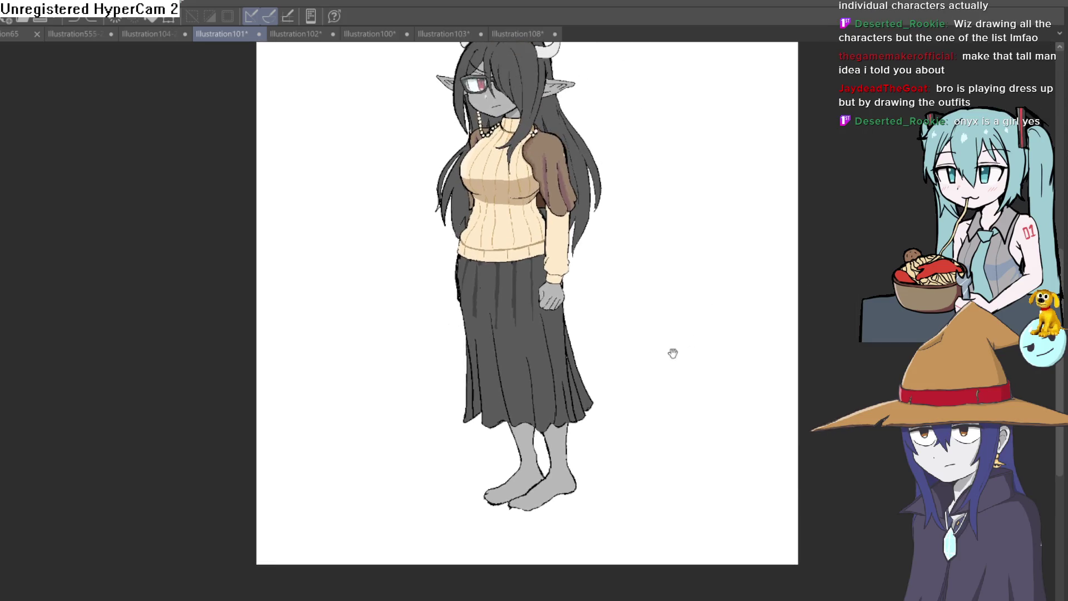
{"action": "left_click", "coordinate": [83, 34]}
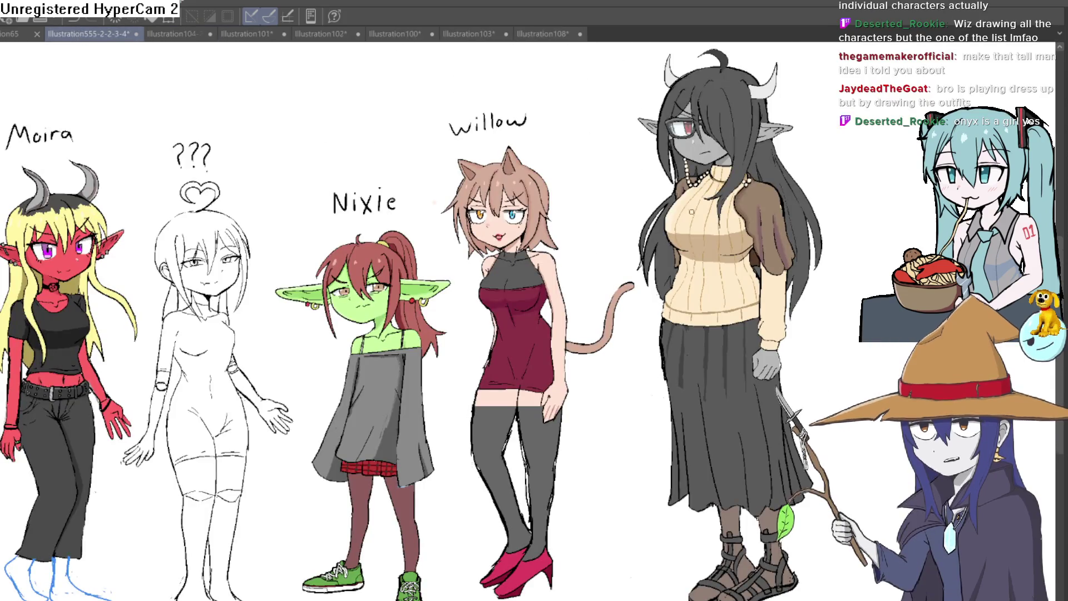
{"action": "left_click", "coordinate": [178, 33]}
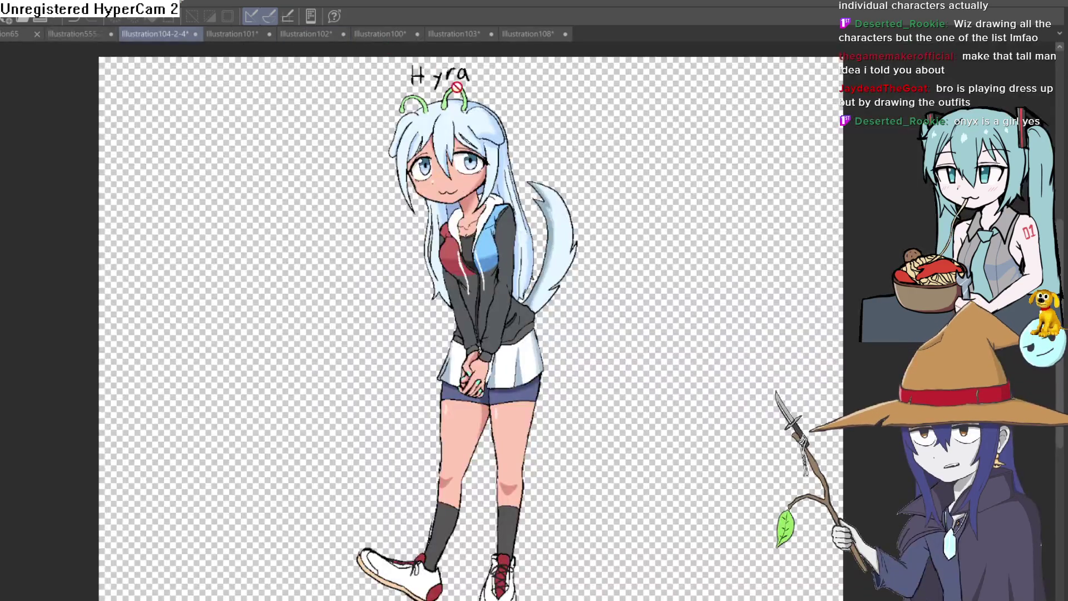
{"action": "left_click", "coordinate": [274, 31]}
{"action": "left_click", "coordinate": [300, 31]}
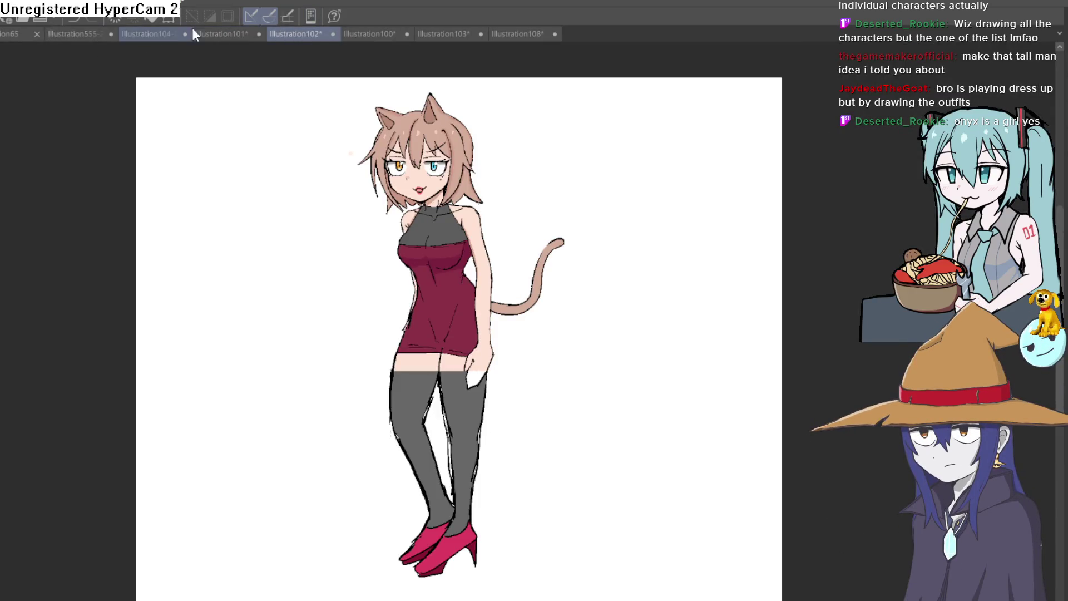
{"action": "left_click", "coordinate": [102, 30]}
{"action": "left_click", "coordinate": [316, 37]}
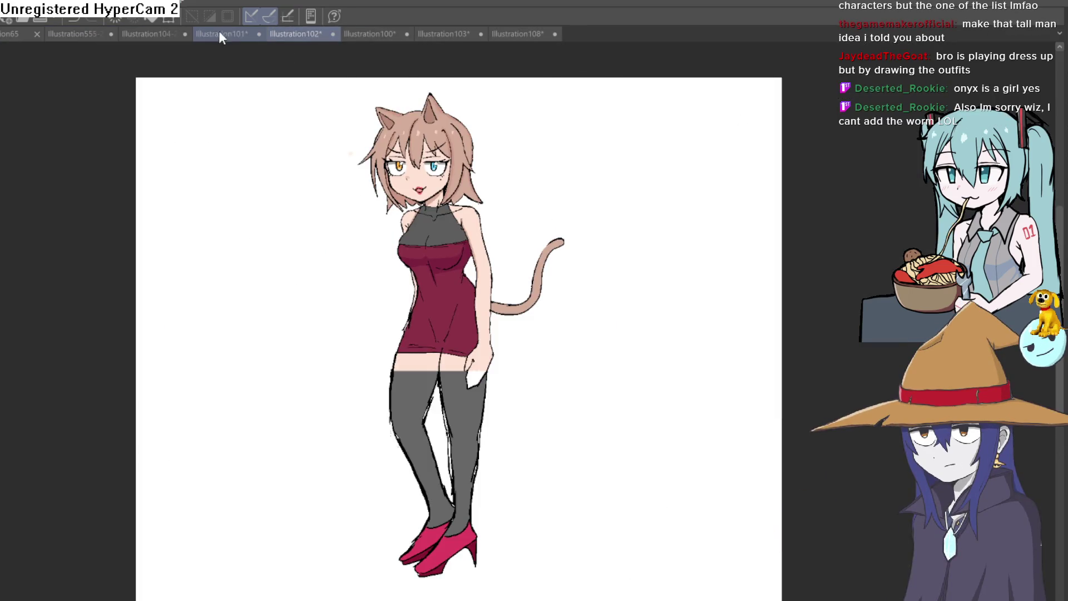
{"action": "left_click", "coordinate": [219, 32]}
{"action": "left_click_drag", "start_coordinate": [708, 269], "coordinate": [712, 321]}
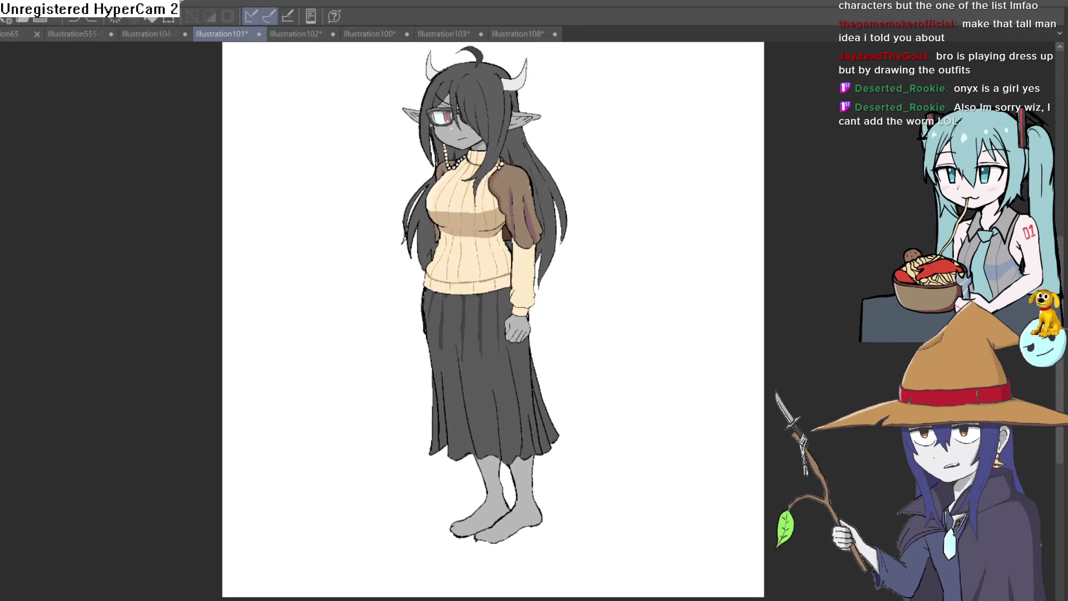
{"action": "key", "text": "ctrl+z"}
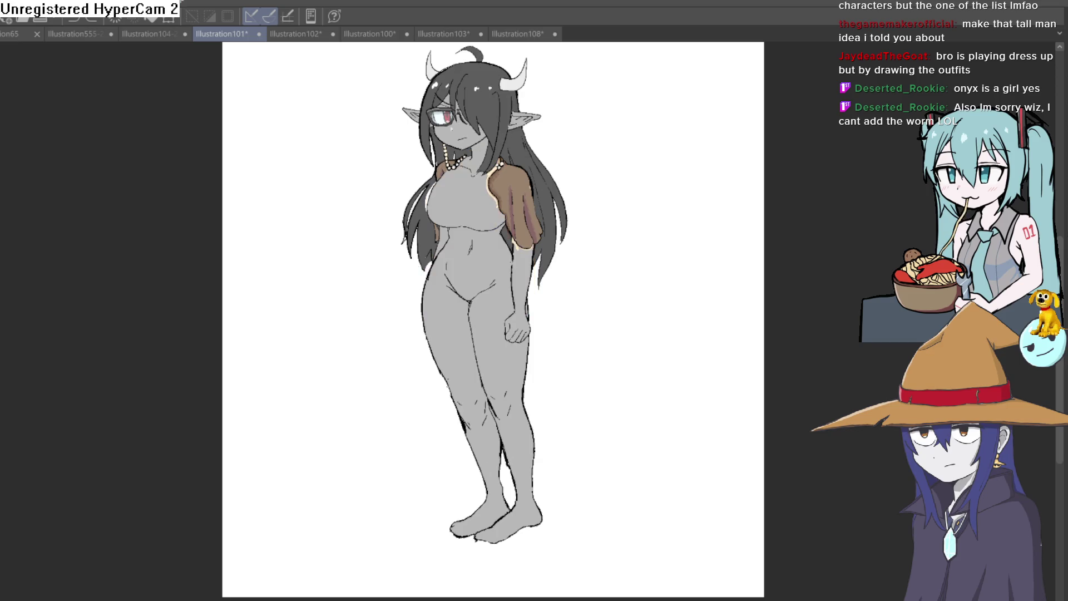
{"action": "key", "text": "ctrl+y"}
{"action": "key", "text": "ctrl+z"}
{"action": "key", "text": "ctrl+y"}
{"action": "key", "text": "ctrl+z"}
{"action": "key", "text": "ctrl+y"}
{"action": "key", "text": "ctrl+z"}
{"action": "key", "text": "ctrl+y"}
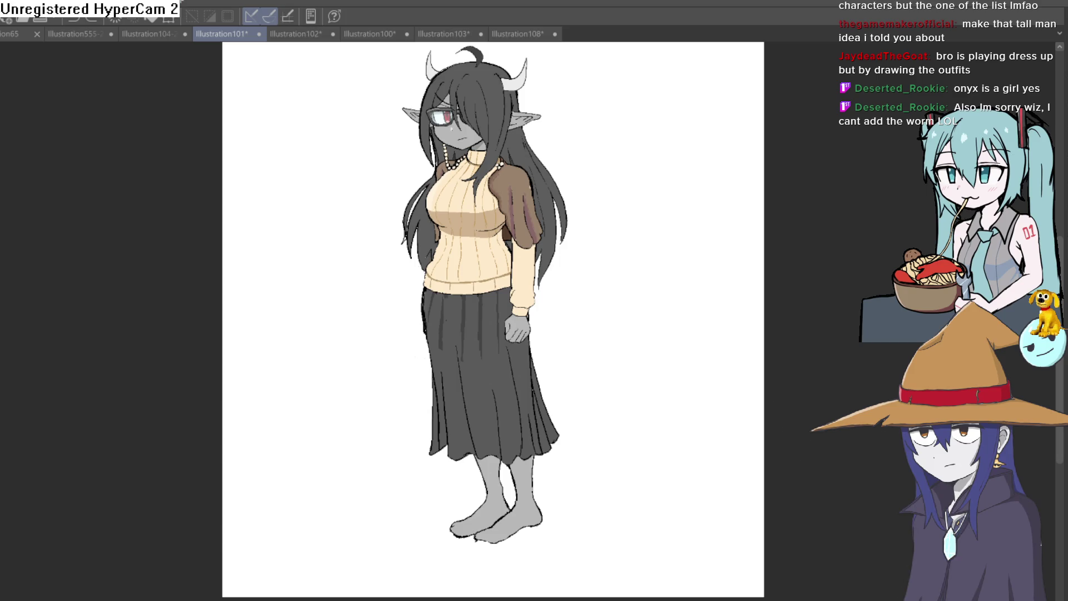
{"action": "key", "text": "ctrl+z"}
{"action": "key", "text": "ctrl+y"}
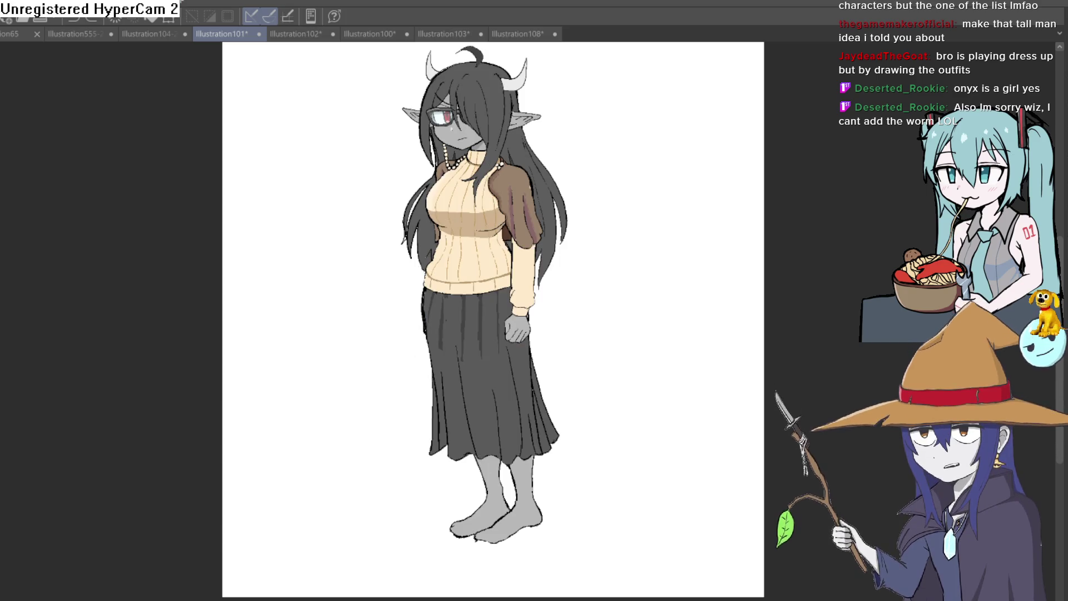
{"action": "key", "text": "ctrl+z"}
{"action": "key", "text": "ctrl+y"}
{"action": "key", "text": "ctrl+z"}
{"action": "key", "text": "ctrl+y"}
{"action": "key", "text": "ctrl+z"}
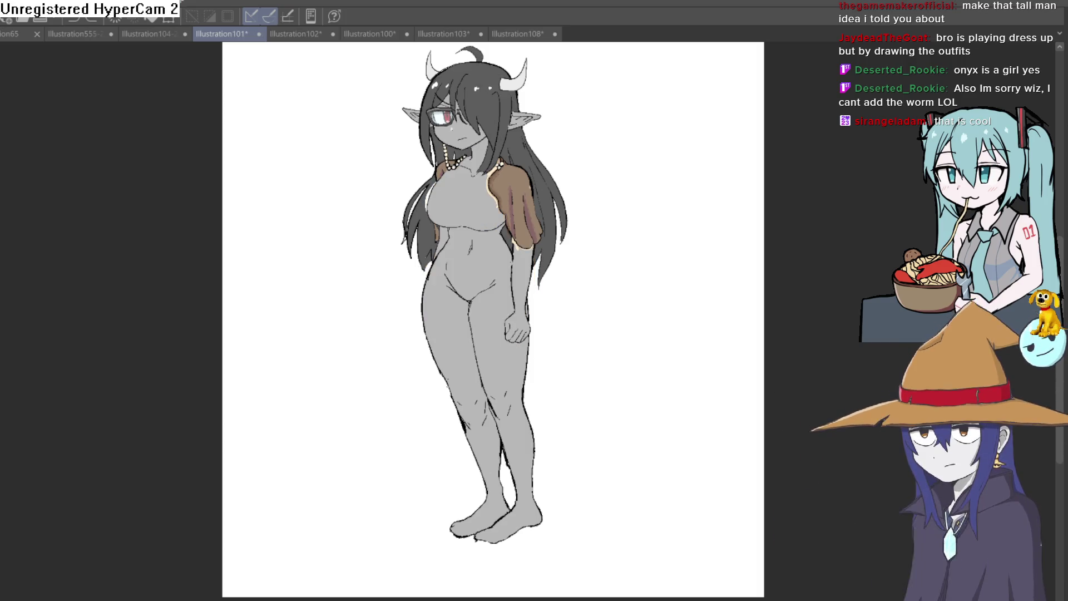
{"action": "key", "text": "ctrl+y"}
{"action": "key", "text": "ctrl+z"}
{"action": "key", "text": "ctrl+y"}
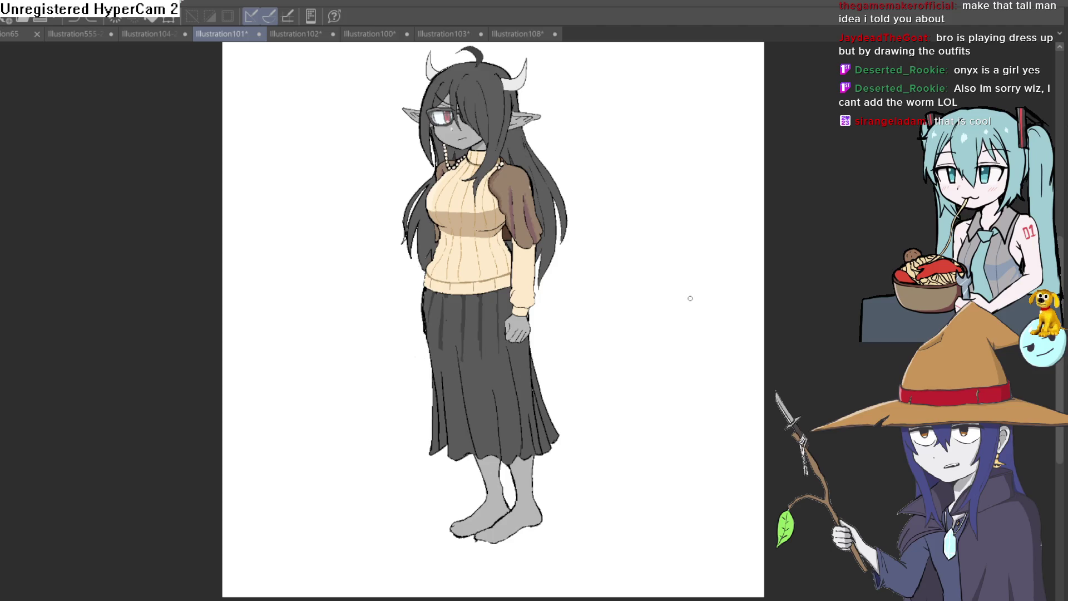
{"action": "mouse_move", "coordinate": [685, 300]}
{"action": "left_mouse_down"}
{"action": "mouse_move", "coordinate": [680, 328]}
{"action": "mouse_move", "coordinate": [679, 297]}
{"action": "left_mouse_up"}
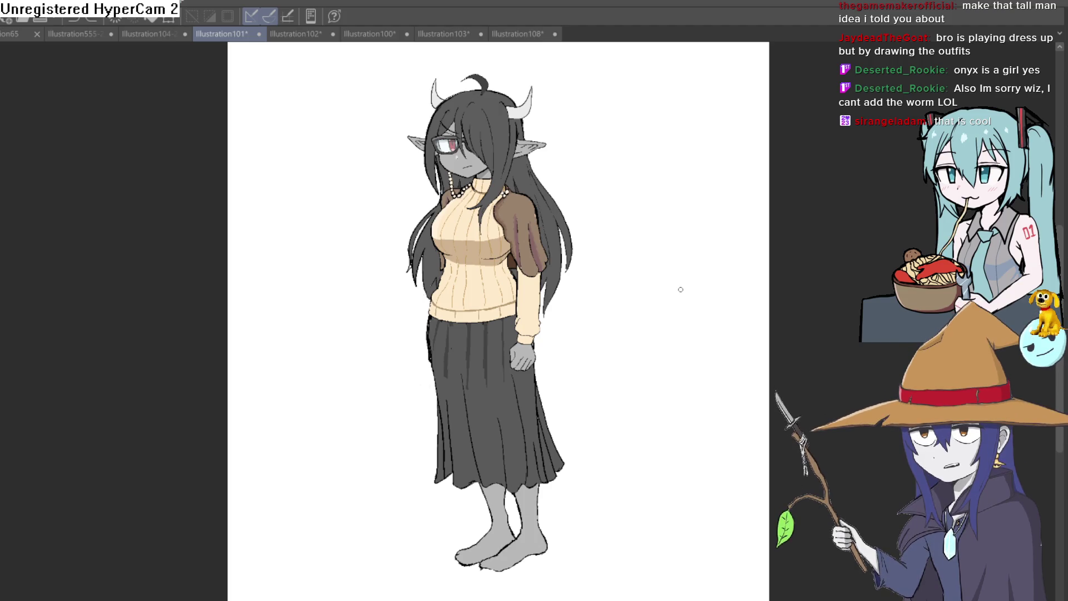
Step: Switch to Illustration108 and frame the whole worm below its Vermis title
{"action": "left_click", "coordinate": [517, 34]}
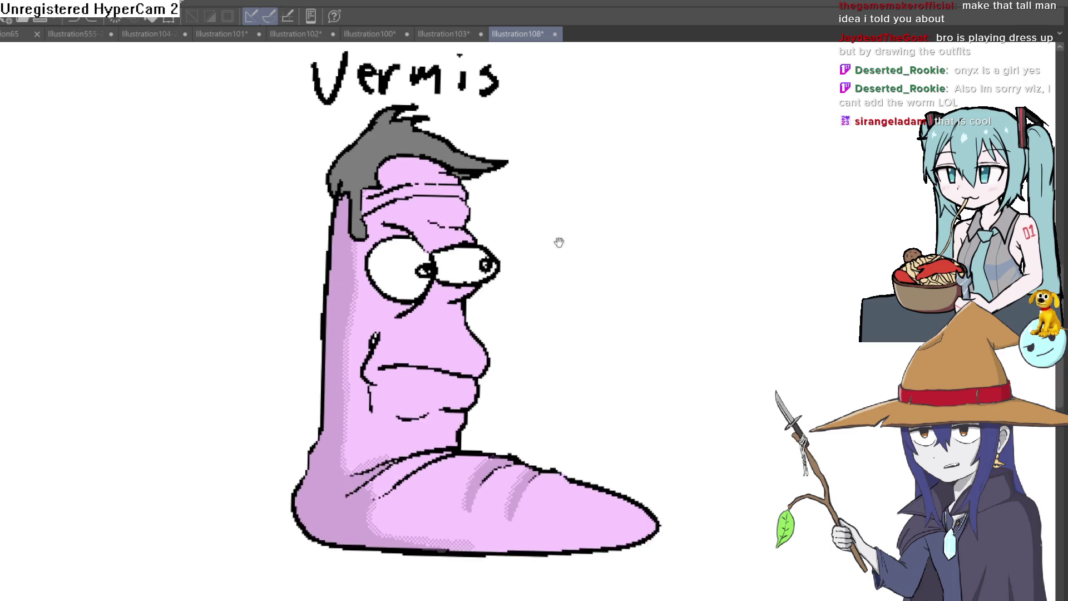
{"action": "left_click_drag", "start_coordinate": [558, 241], "coordinate": [513, 263]}
{"action": "scroll", "coordinate": [513, 263], "scroll_direction": "up", "scroll_amount": 5}
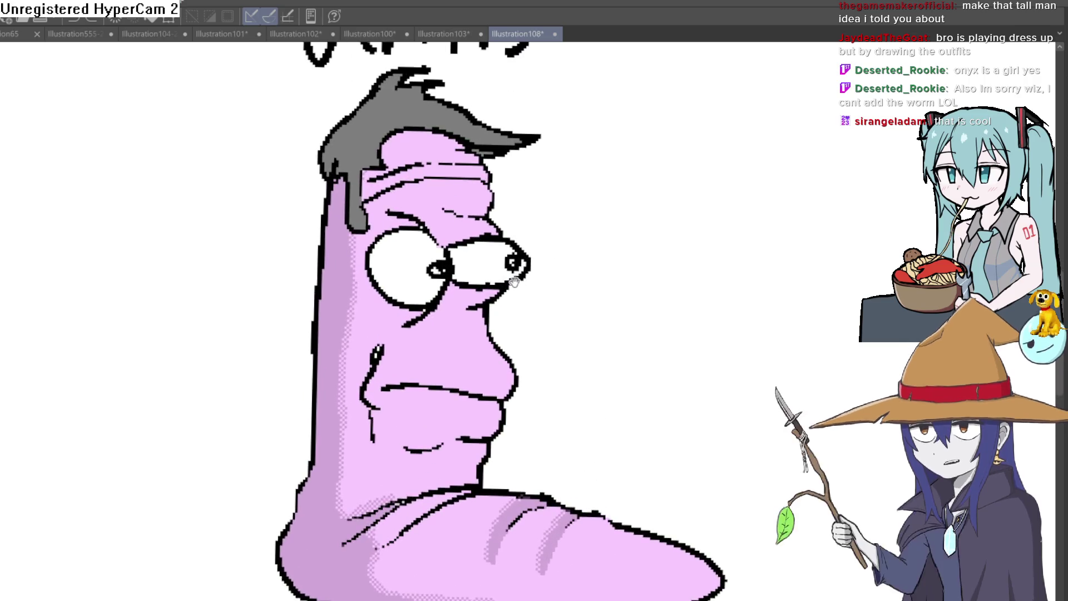
{"action": "scroll", "coordinate": [493, 301], "scroll_direction": "down", "scroll_amount": 4}
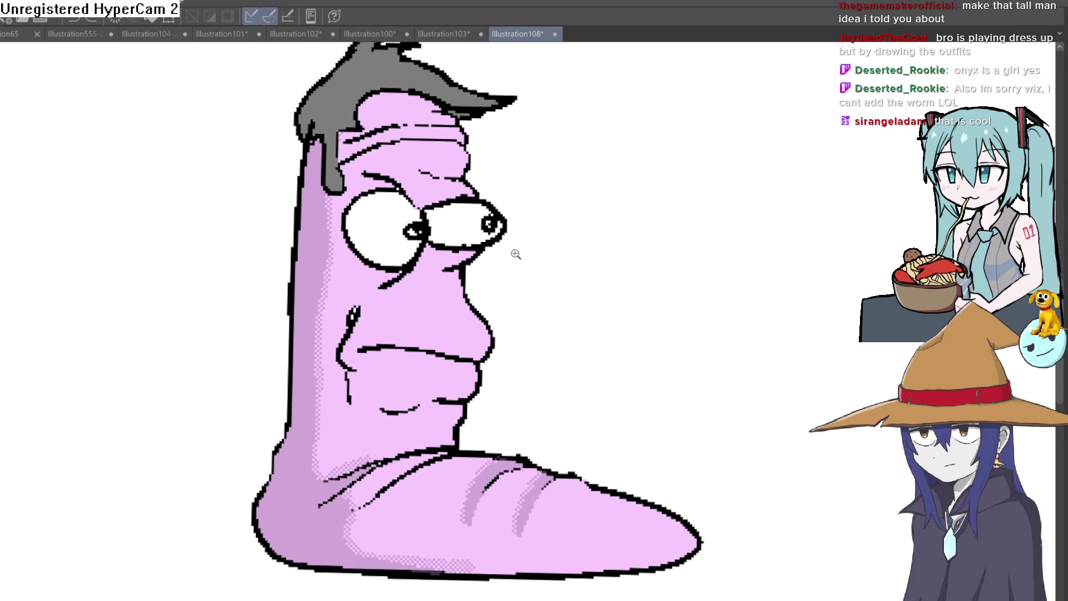
{"action": "scroll", "coordinate": [509, 250], "scroll_direction": "down", "scroll_amount": 3}
{"action": "scroll", "coordinate": [562, 291], "scroll_direction": "up", "scroll_amount": 5}
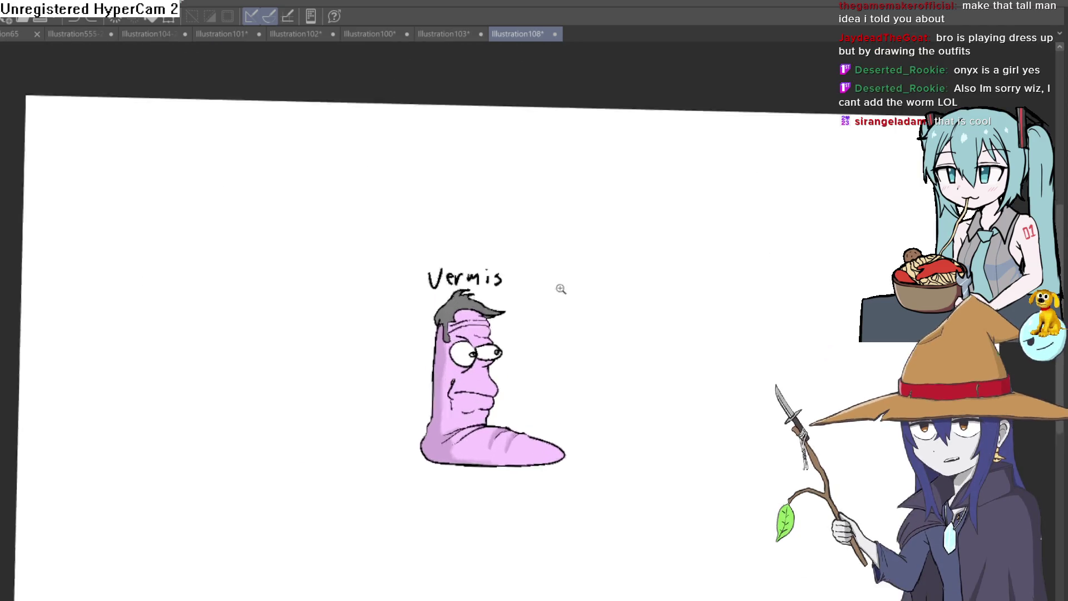
{"action": "mouse_move", "coordinate": [556, 301]}
{"action": "left_mouse_down"}
{"action": "mouse_move", "coordinate": [579, 229]}
{"action": "mouse_move", "coordinate": [567, 262]}
{"action": "left_mouse_up"}
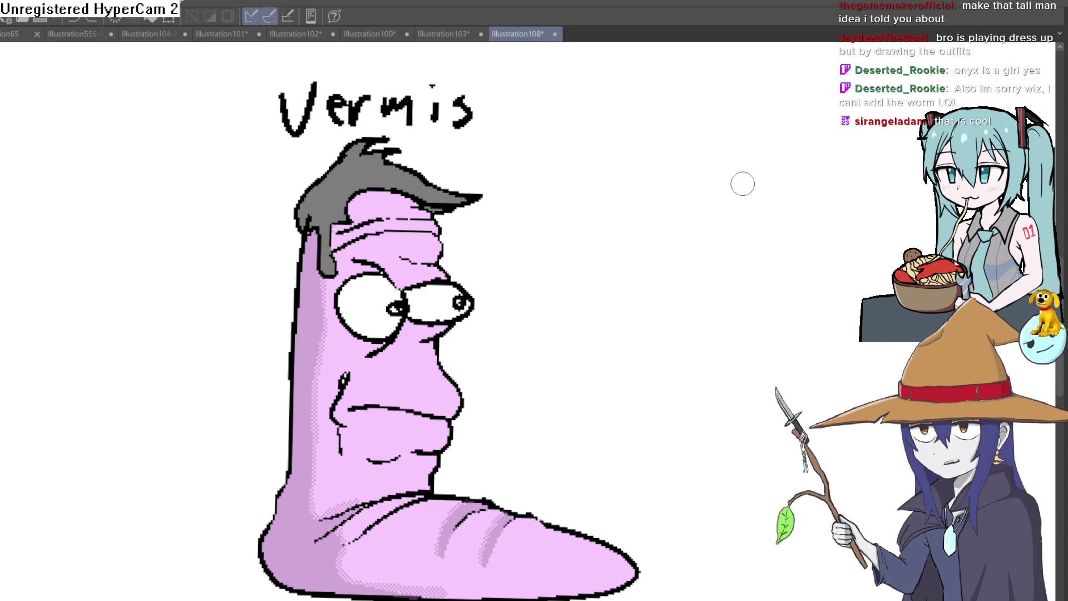
Step: Switch through Illustration103 to the Illustration555 character lineup sheet
{"action": "scroll", "coordinate": [607, 334], "scroll_direction": "down", "scroll_amount": 1}
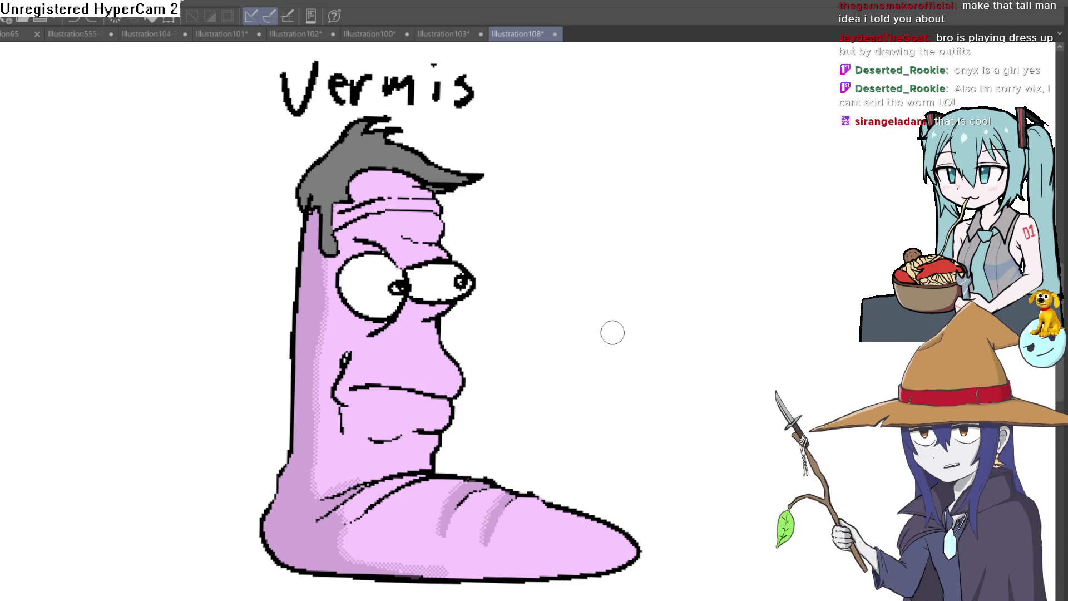
{"action": "scroll", "coordinate": [609, 332], "scroll_direction": "down", "scroll_amount": 1}
{"action": "left_click", "coordinate": [447, 33]}
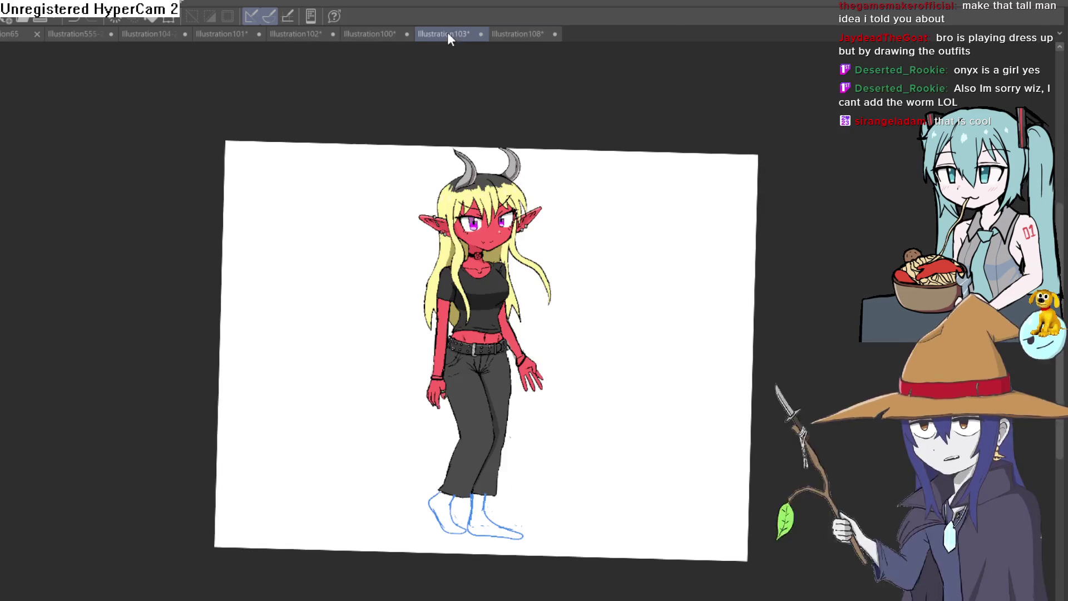
{"action": "left_click", "coordinate": [66, 41]}
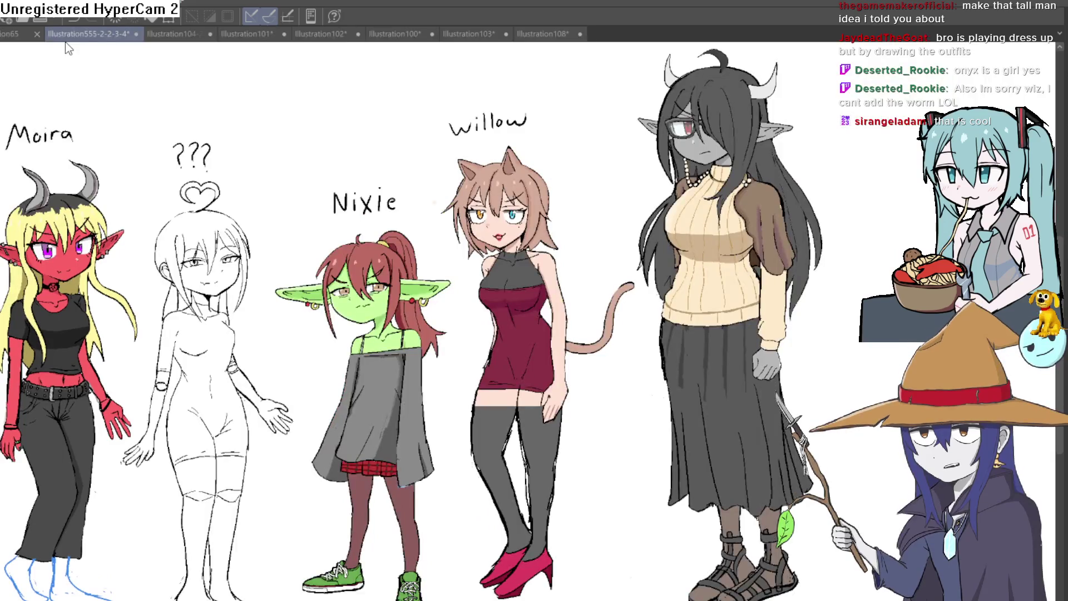
Step: Zoom in on the grey girl's feet in Illustration101, then switch to Hyra
{"action": "left_click", "coordinate": [170, 34]}
{"action": "left_click", "coordinate": [252, 33]}
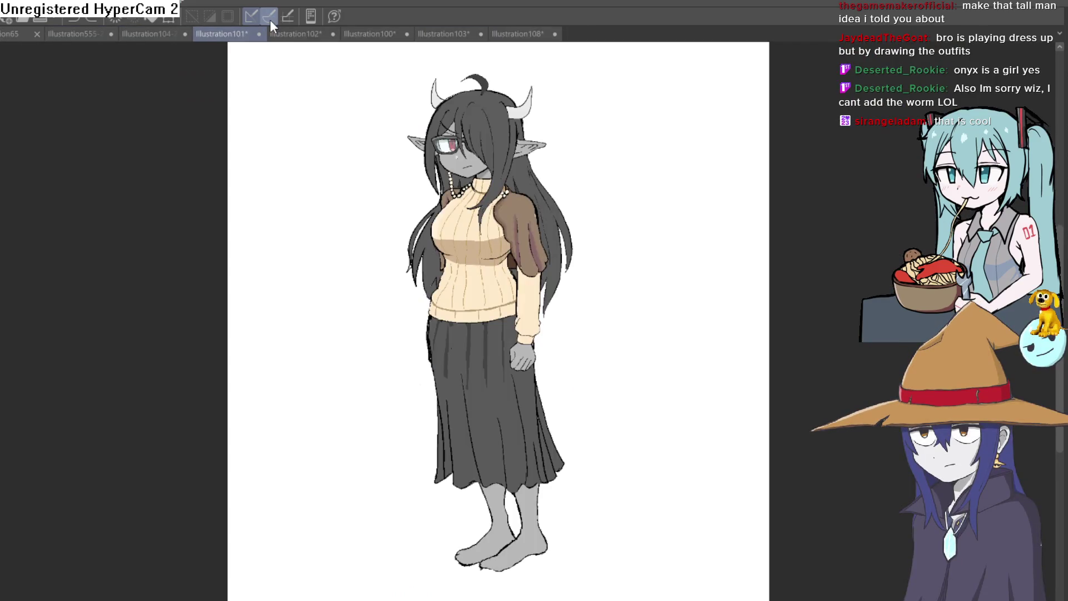
{"action": "scroll", "coordinate": [599, 315], "scroll_direction": "up", "scroll_amount": 1}
{"action": "scroll", "coordinate": [544, 399], "scroll_direction": "up", "scroll_amount": 3}
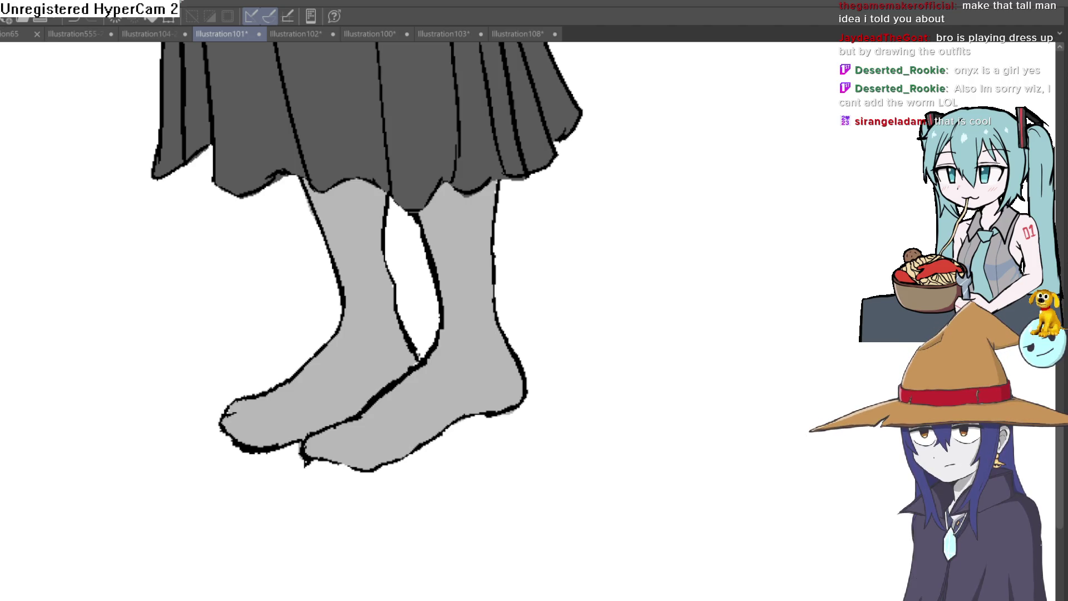
{"action": "scroll", "coordinate": [703, 305], "scroll_direction": "up", "scroll_amount": 1}
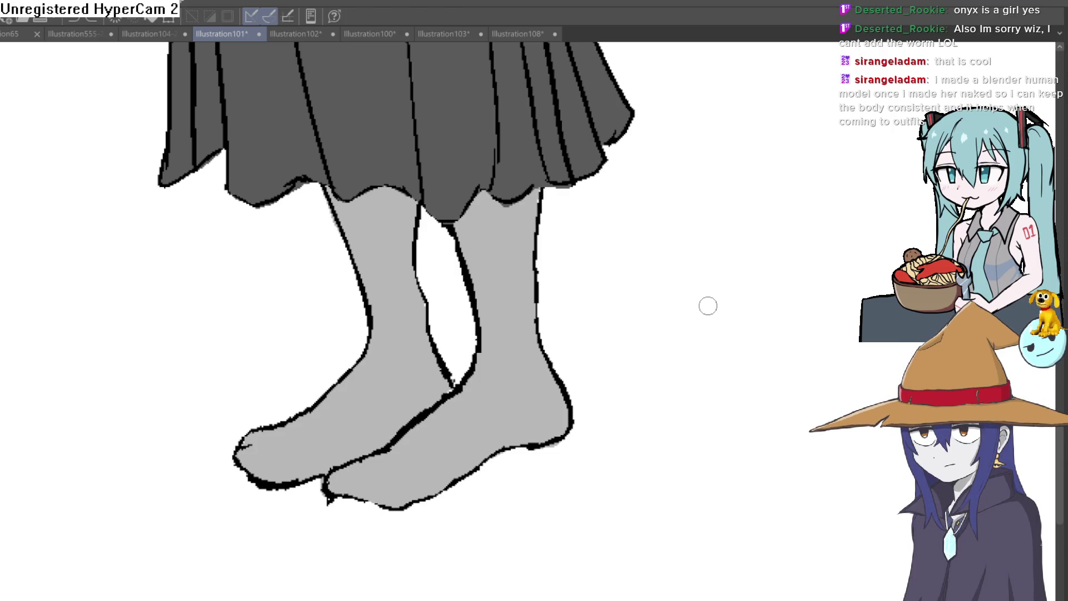
{"action": "left_click", "coordinate": [154, 34]}
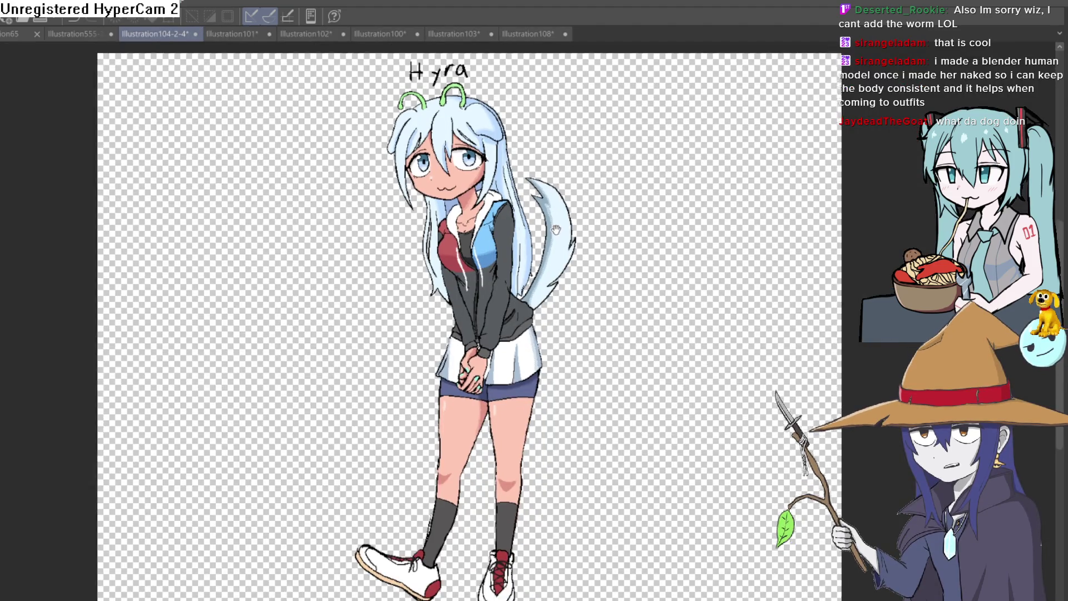
Step: Reframe the Hyra drawing, then switch to the Illustration555-2-2-3-4 lineup and pan to show every character
{"action": "mouse_move", "coordinate": [556, 229]}
{"action": "left_mouse_down"}
{"action": "mouse_move", "coordinate": [543, 244]}
{"action": "mouse_move", "coordinate": [568, 256]}
{"action": "mouse_move", "coordinate": [523, 265]}
{"action": "left_mouse_up"}
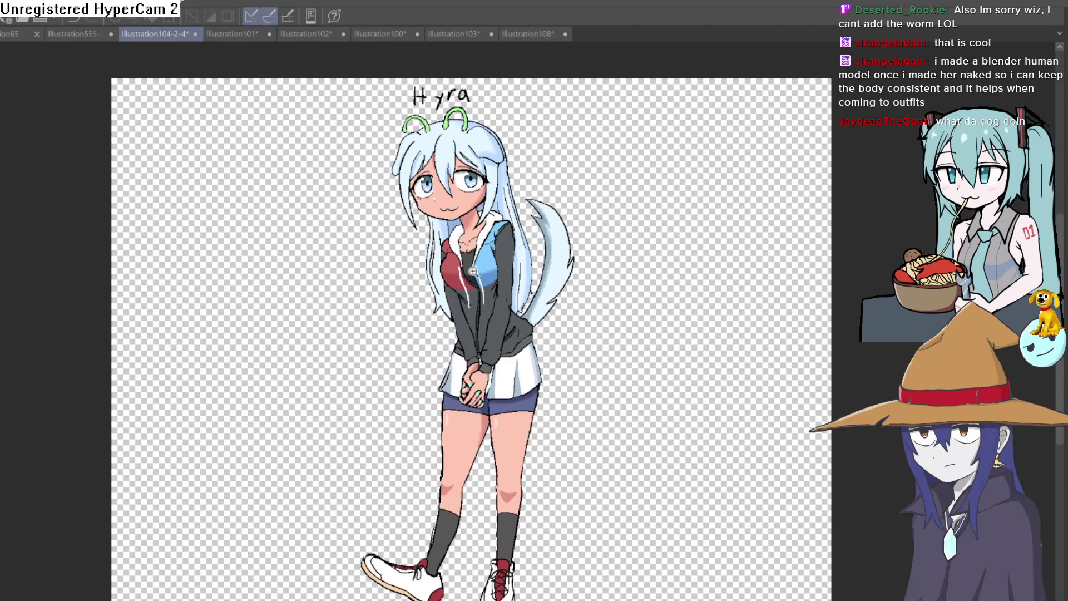
{"action": "scroll", "coordinate": [472, 271], "scroll_direction": "up", "scroll_amount": 4}
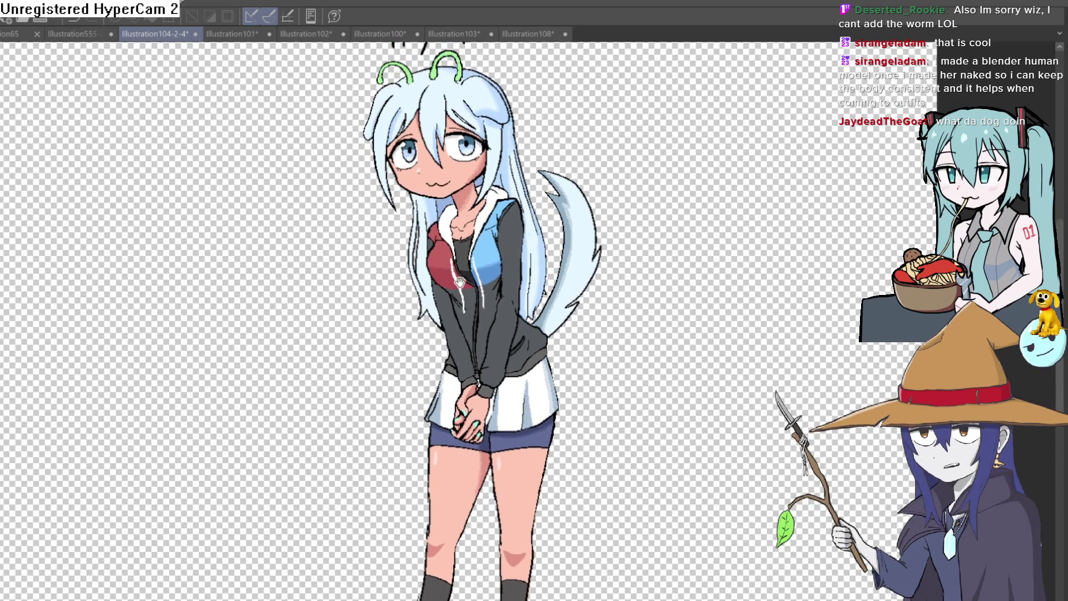
{"action": "left_click_drag", "start_coordinate": [460, 282], "coordinate": [456, 308]}
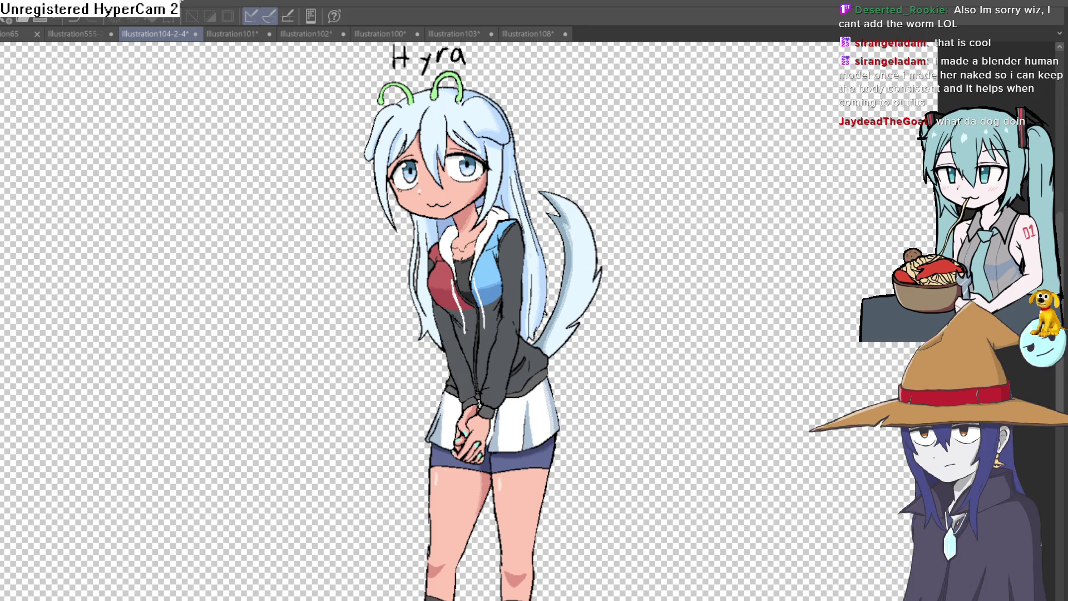
{"action": "mouse_move", "coordinate": [641, 219]}
{"action": "left_mouse_down"}
{"action": "mouse_move", "coordinate": [609, 310]}
{"action": "mouse_move", "coordinate": [609, 232]}
{"action": "mouse_move", "coordinate": [600, 276]}
{"action": "left_mouse_up"}
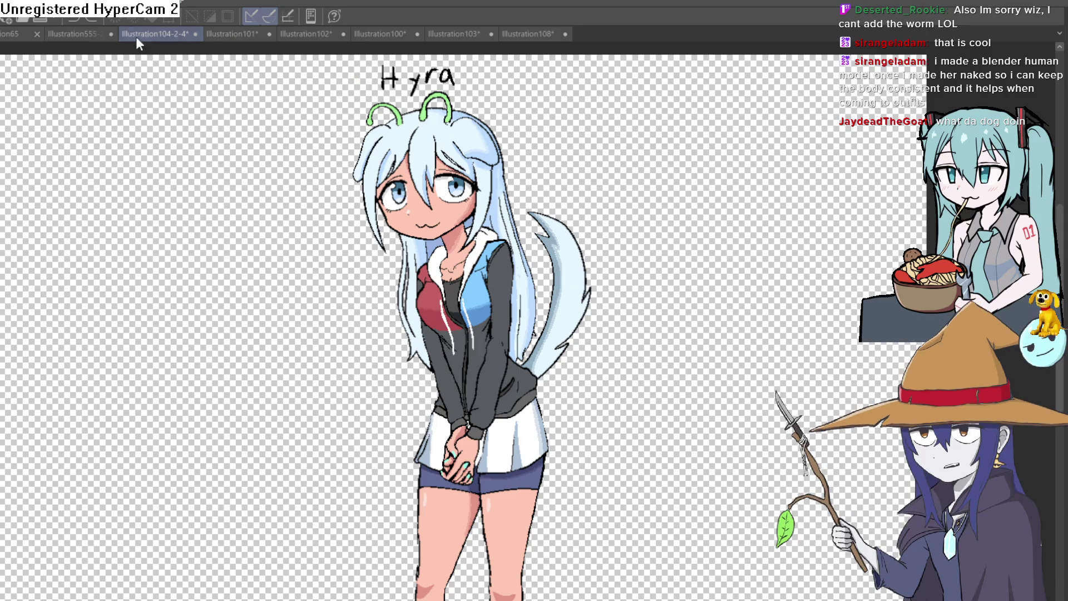
{"action": "left_click", "coordinate": [83, 34]}
{"action": "left_click_drag", "start_coordinate": [277, 254], "coordinate": [325, 232]}
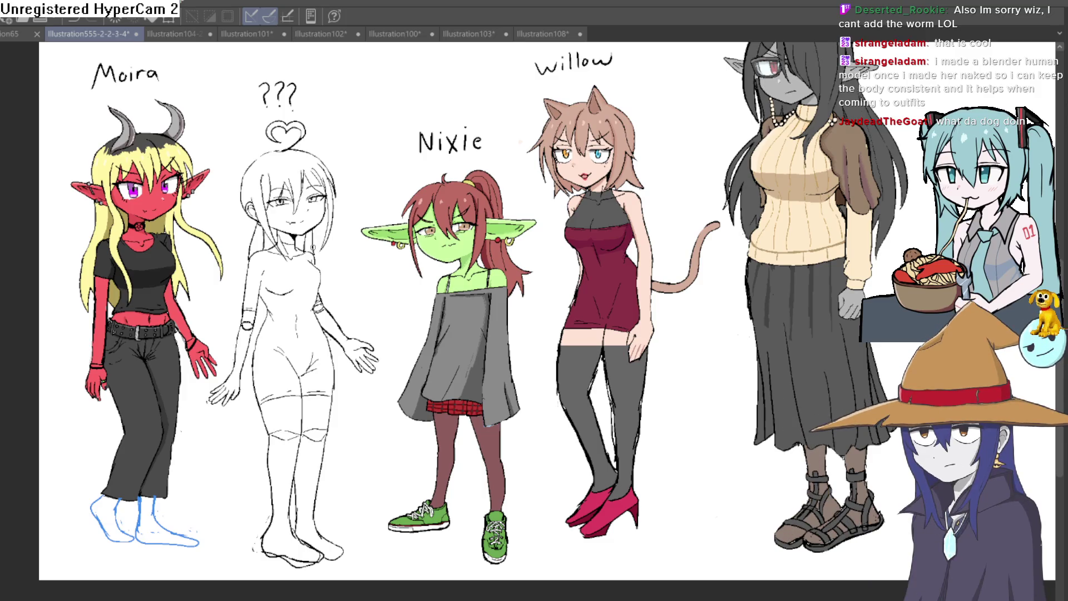
Step: Flip through the Vermis, Moira, elf and cat-girl drawings, then settle on Illustration101 and ink across the ankle
{"action": "scroll", "coordinate": [313, 267], "scroll_direction": "down", "scroll_amount": 1}
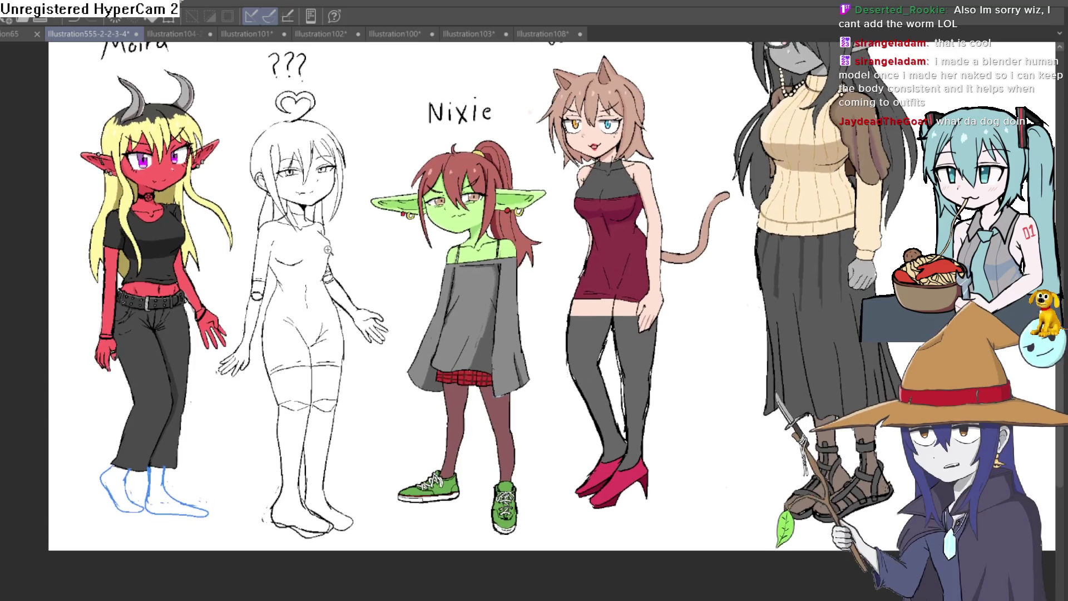
{"action": "left_click", "coordinate": [520, 34]}
{"action": "left_click", "coordinate": [442, 34]}
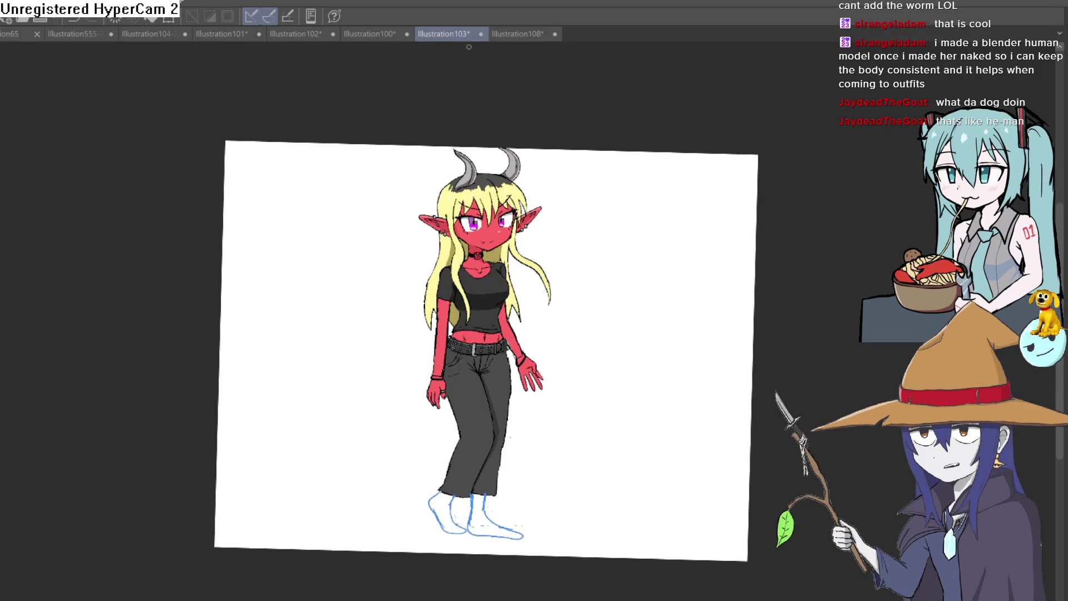
{"action": "left_click", "coordinate": [381, 34]}
{"action": "left_click", "coordinate": [298, 33]}
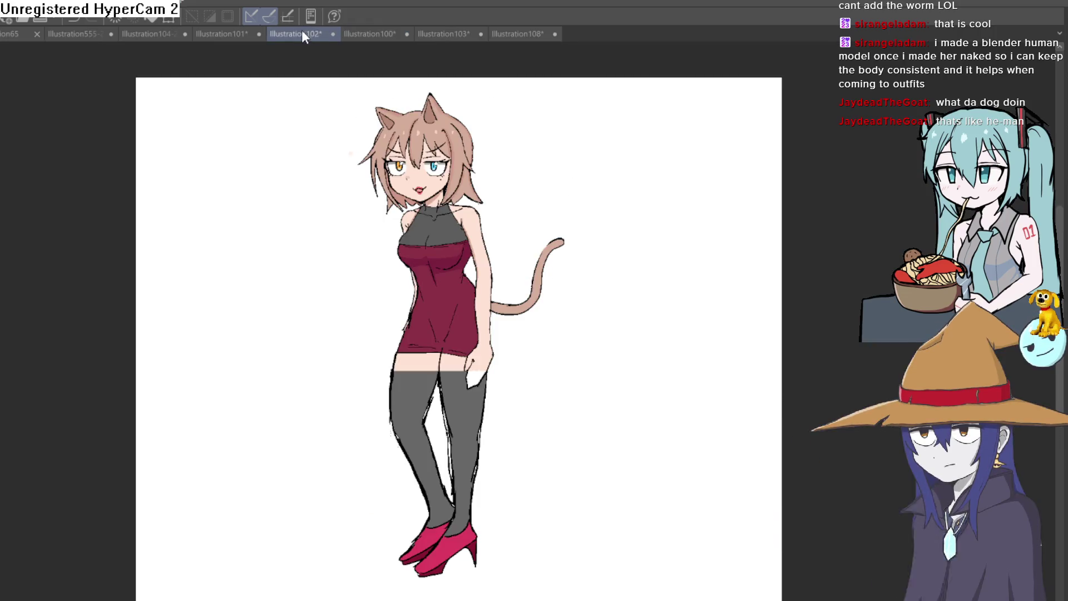
{"action": "left_click", "coordinate": [223, 31]}
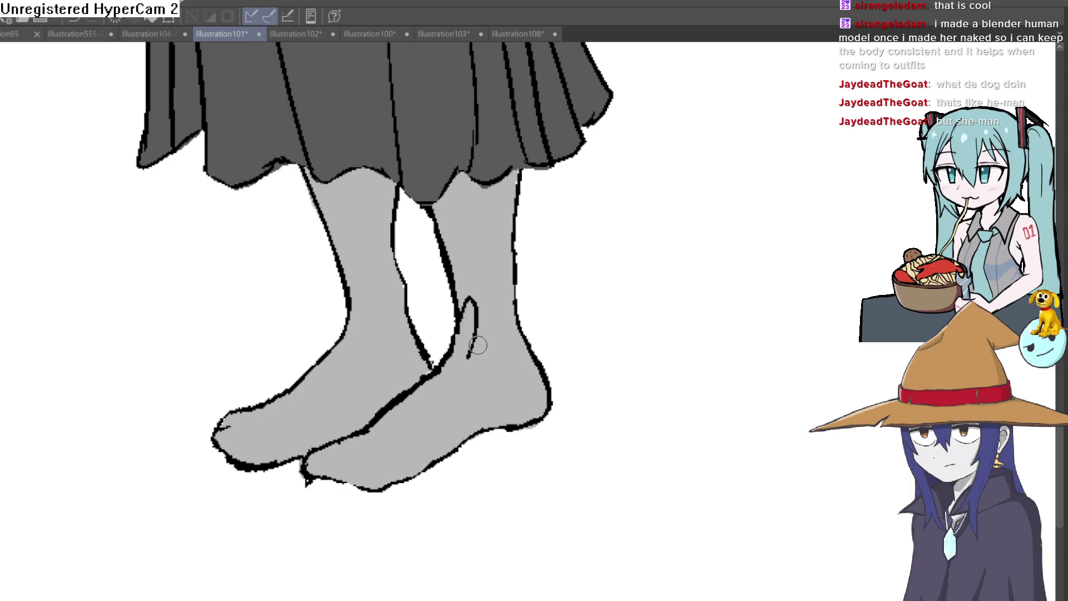
{"action": "left_click_drag", "start_coordinate": [476, 316], "coordinate": [505, 317]}
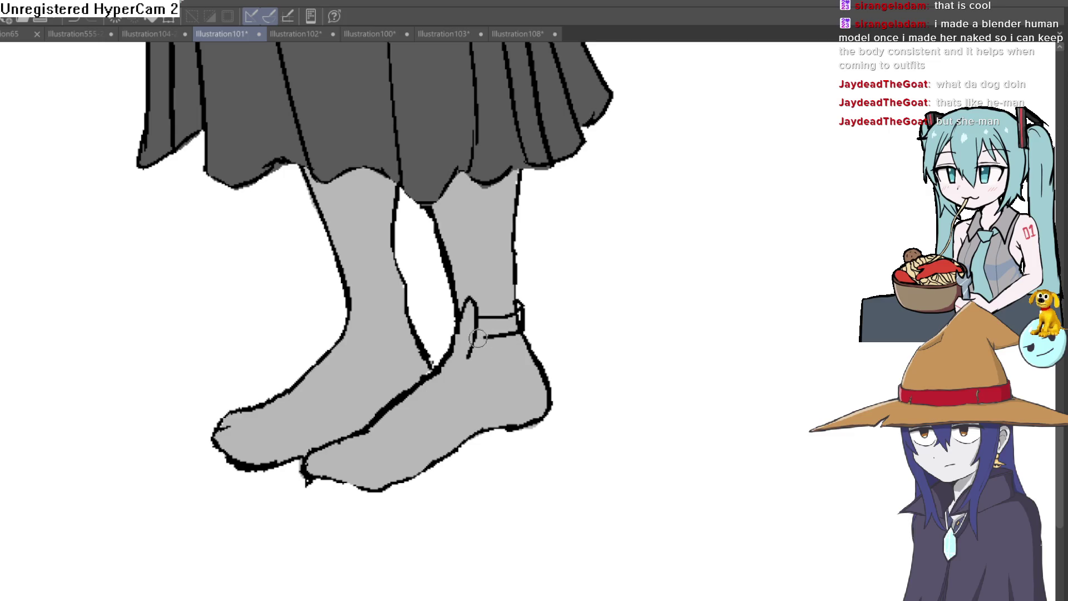
Step: Draw the ankle band's lower line and right edge, undoing misplaced strokes
{"action": "mouse_move", "coordinate": [521, 304]}
{"action": "left_mouse_down"}
{"action": "mouse_move", "coordinate": [519, 330]}
{"action": "mouse_move", "coordinate": [477, 332]}
{"action": "left_mouse_up"}
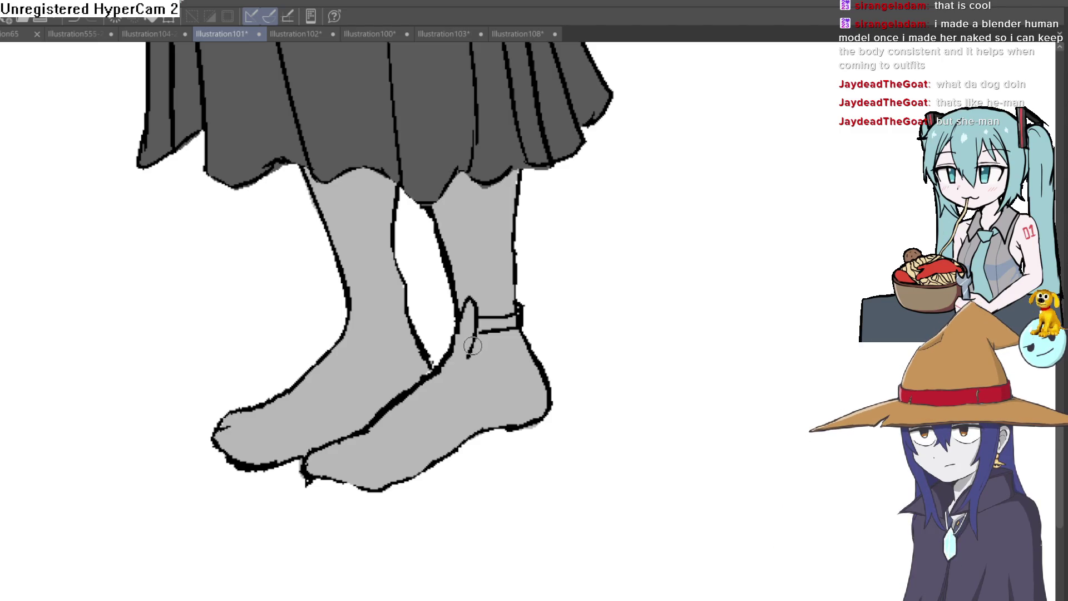
{"action": "key", "text": "ctrl+z"}
{"action": "key", "text": "ctrl+z"}
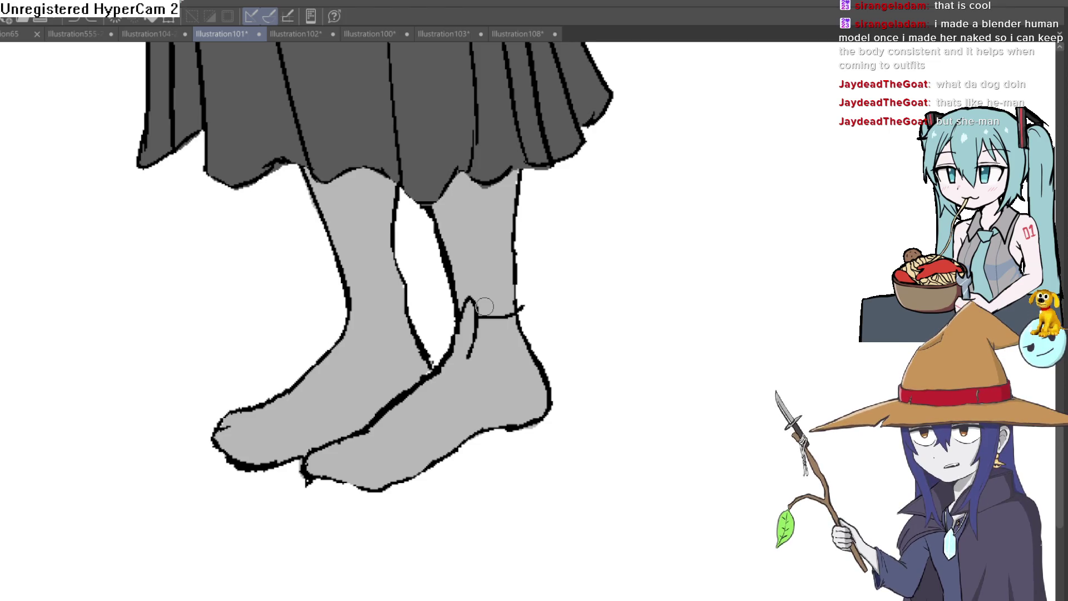
{"action": "scroll", "coordinate": [530, 299], "scroll_direction": "up", "scroll_amount": 2}
{"action": "mouse_move", "coordinate": [536, 334]}
{"action": "left_mouse_down"}
{"action": "mouse_move", "coordinate": [511, 372]}
{"action": "mouse_move", "coordinate": [424, 390]}
{"action": "left_mouse_up"}
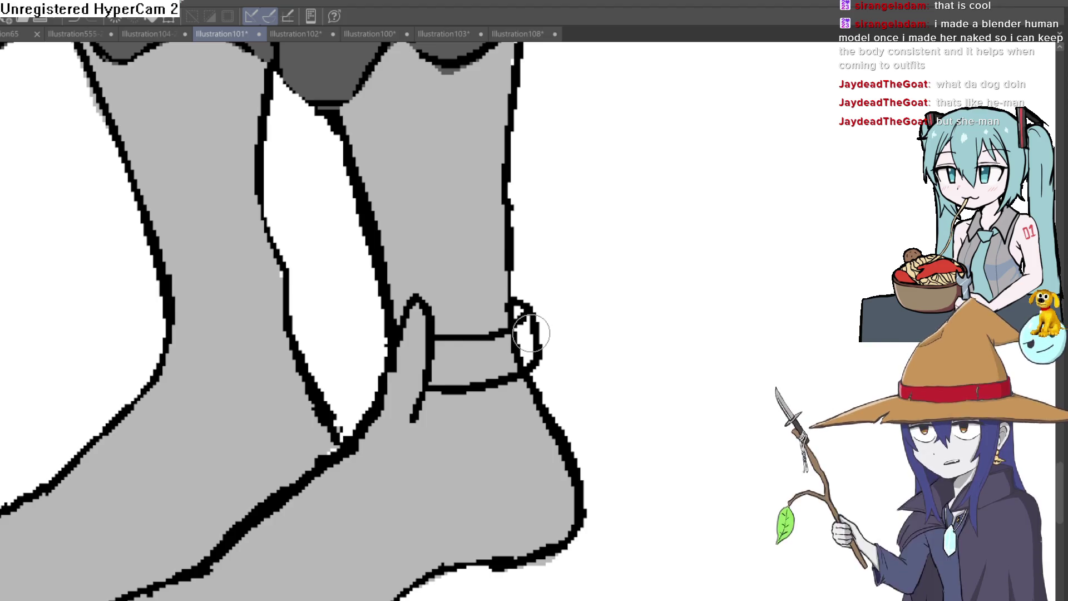
{"action": "key", "text": "ctrl+z"}
{"action": "left_click_drag", "start_coordinate": [528, 303], "coordinate": [531, 343]}
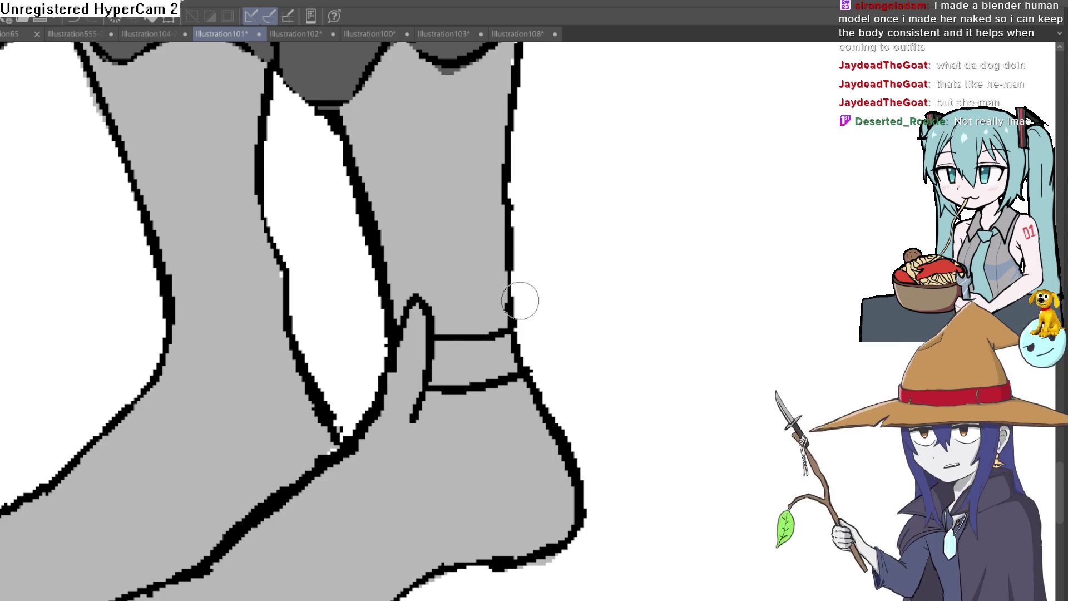
Step: Add the band's right side and redraw its lower line thinner and even
{"action": "scroll", "coordinate": [520, 300], "scroll_direction": "up", "scroll_amount": 2}
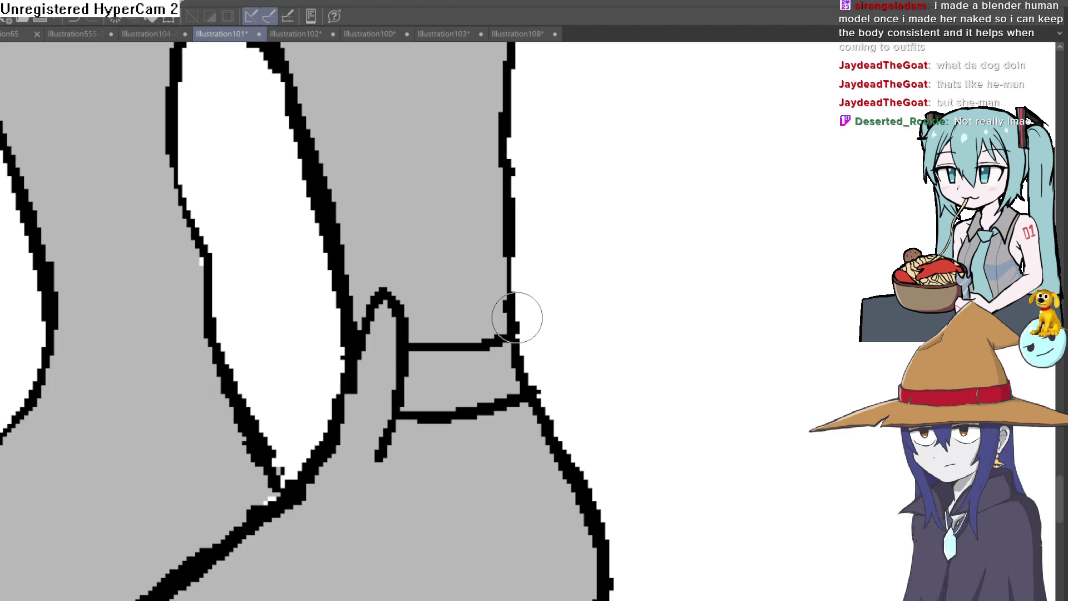
{"action": "scroll", "coordinate": [521, 312], "scroll_direction": "up", "scroll_amount": 1}
{"action": "left_click_drag", "start_coordinate": [522, 303], "coordinate": [555, 376]}
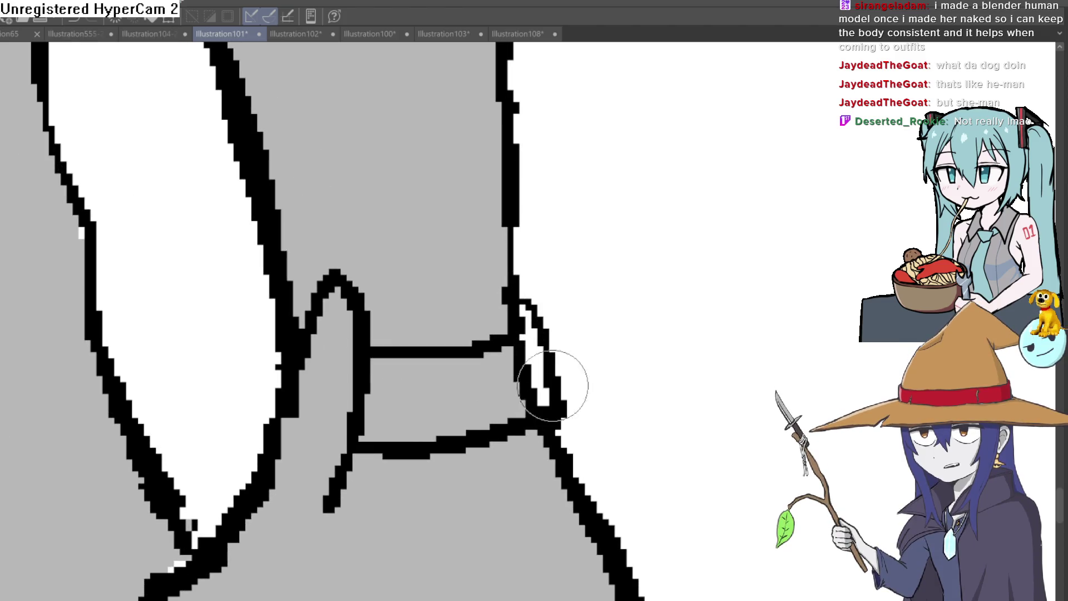
{"action": "key", "text": "ctrl+z"}
{"action": "mouse_move", "coordinate": [519, 306]}
{"action": "left_mouse_down"}
{"action": "mouse_move", "coordinate": [555, 417]}
{"action": "mouse_move", "coordinate": [544, 434]}
{"action": "mouse_move", "coordinate": [389, 453]}
{"action": "left_mouse_up"}
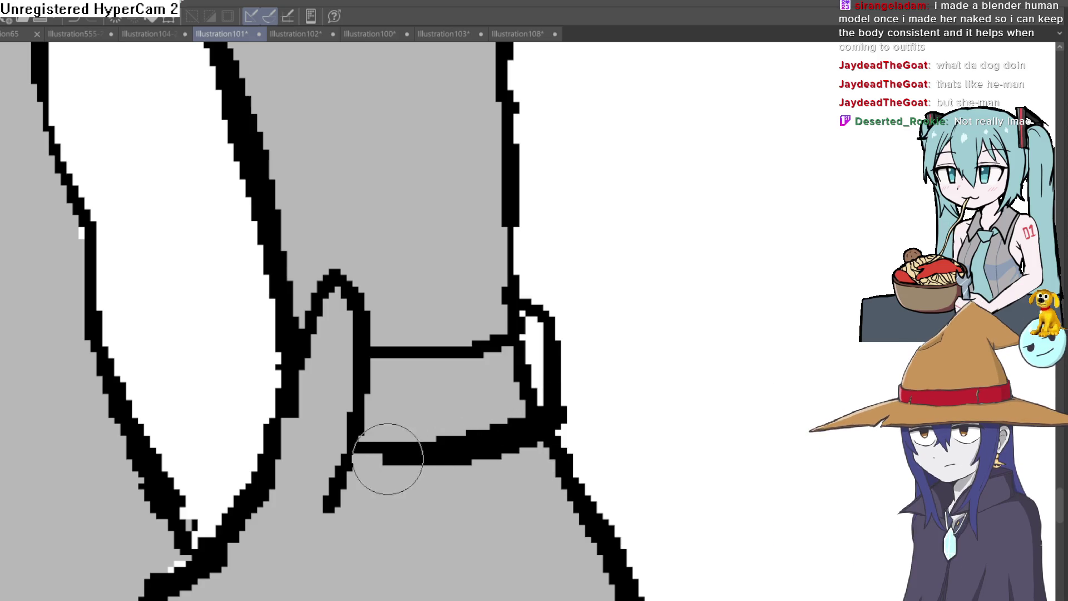
{"action": "mouse_move", "coordinate": [539, 382]}
{"action": "left_mouse_down"}
{"action": "mouse_move", "coordinate": [529, 424]}
{"action": "mouse_move", "coordinate": [440, 444]}
{"action": "left_mouse_up"}
{"action": "key", "text": "ctrl+z"}
{"action": "mouse_move", "coordinate": [351, 455]}
{"action": "left_mouse_down"}
{"action": "mouse_move", "coordinate": [443, 429]}
{"action": "mouse_move", "coordinate": [529, 345]}
{"action": "mouse_move", "coordinate": [564, 332]}
{"action": "mouse_move", "coordinate": [570, 418]}
{"action": "mouse_move", "coordinate": [554, 403]}
{"action": "left_mouse_up"}
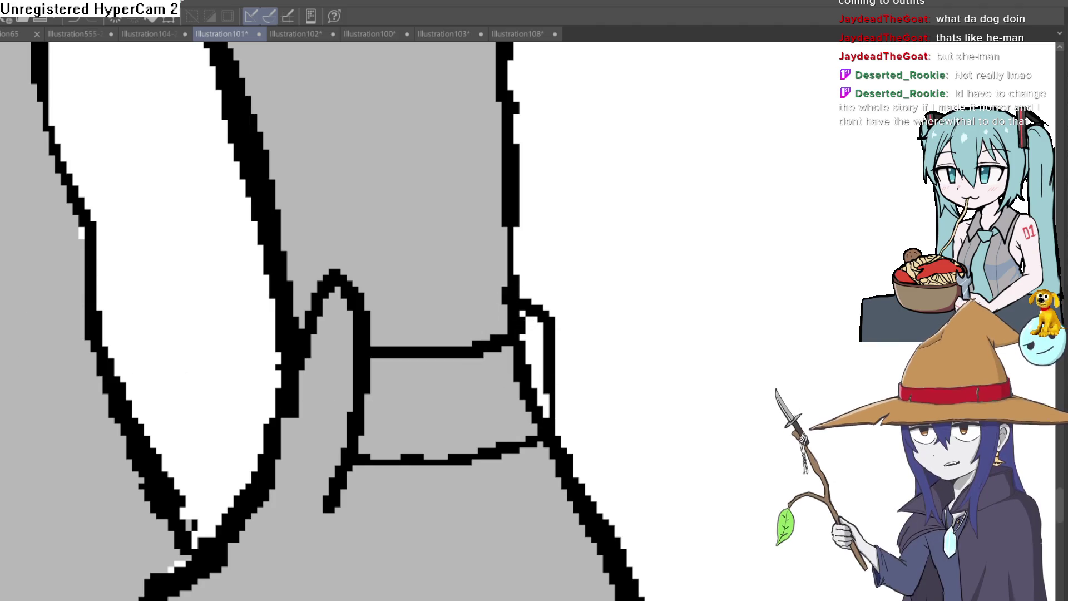
Step: Outline a narrow loop to the left of the ankle band
{"action": "mouse_move", "coordinate": [286, 346]}
{"action": "left_mouse_down"}
{"action": "mouse_move", "coordinate": [269, 443]}
{"action": "mouse_move", "coordinate": [269, 318]}
{"action": "left_mouse_up"}
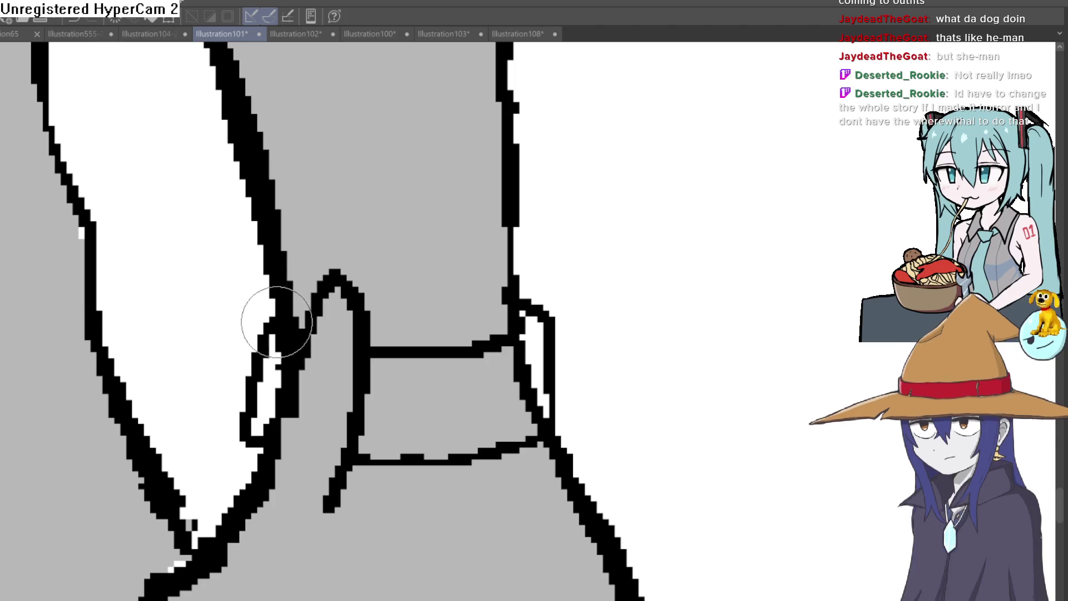
Step: Zoom in on the ankle band and extend the short stroke below it
{"action": "mouse_move", "coordinate": [417, 365]}
{"action": "left_mouse_down"}
{"action": "mouse_move", "coordinate": [509, 345]}
{"action": "mouse_move", "coordinate": [489, 369]}
{"action": "mouse_move", "coordinate": [486, 330]}
{"action": "mouse_move", "coordinate": [458, 317]}
{"action": "left_mouse_up"}
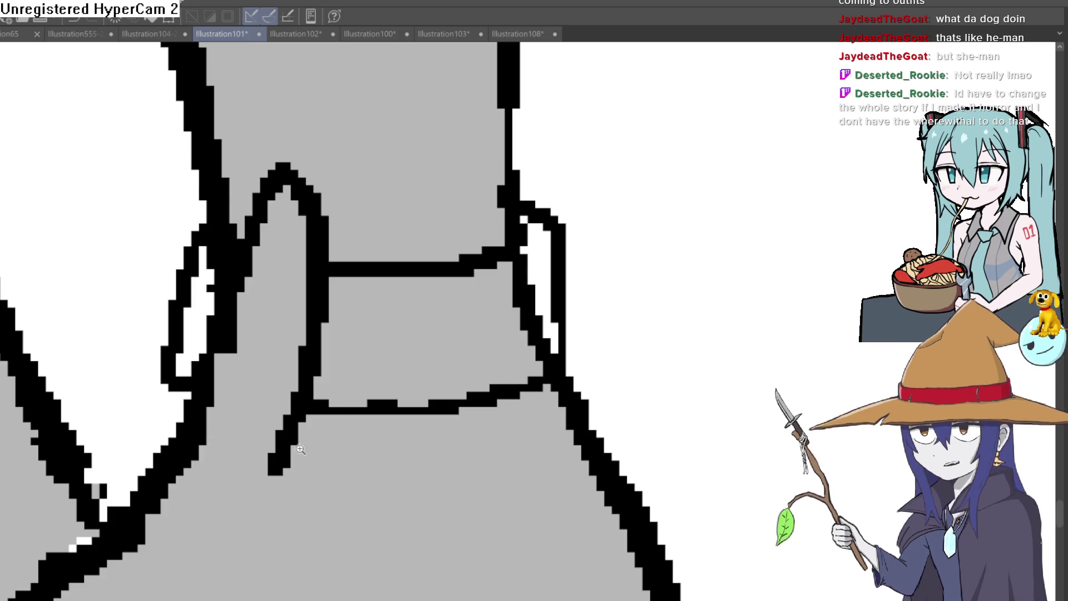
{"action": "scroll", "coordinate": [250, 310], "scroll_direction": "up", "scroll_amount": 2}
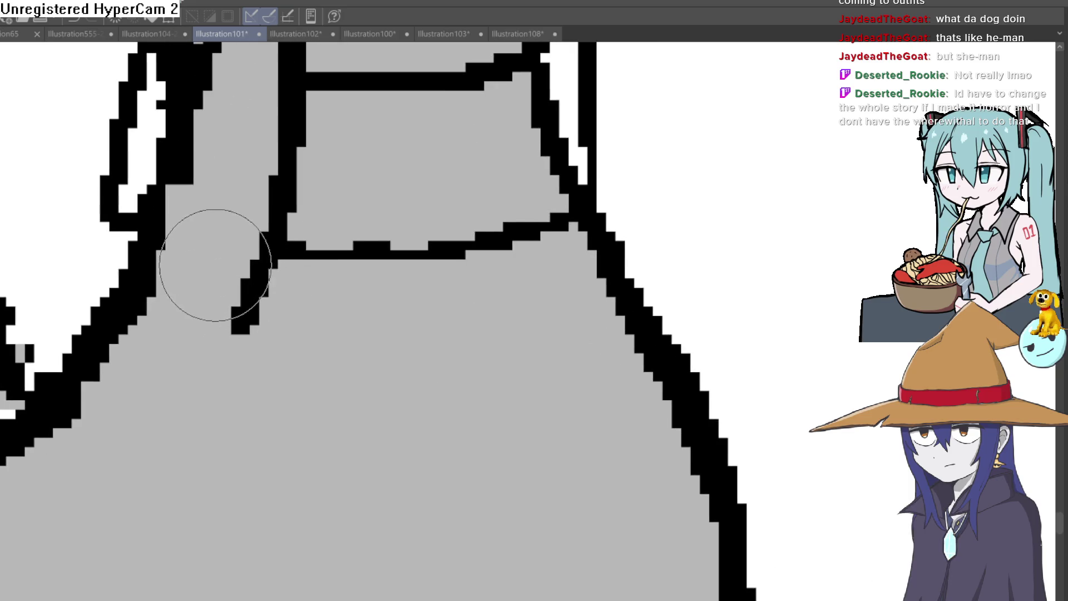
{"action": "left_click_drag", "start_coordinate": [238, 327], "coordinate": [235, 338]}
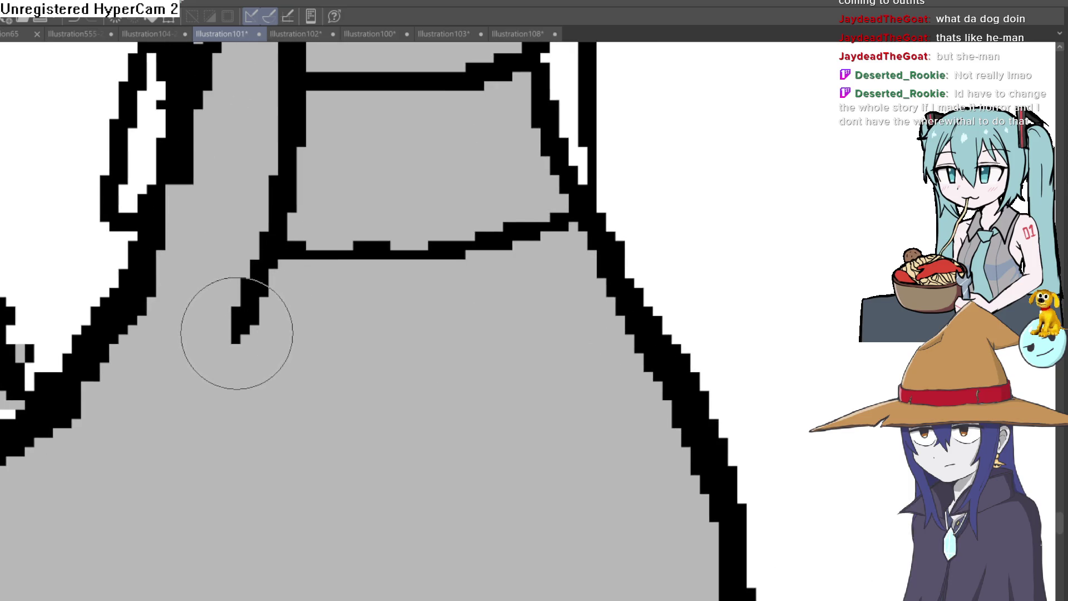
Step: Try strap lines across the foot, then undo them all
{"action": "mouse_move", "coordinate": [146, 289]}
{"action": "left_mouse_down"}
{"action": "mouse_move", "coordinate": [451, 367]}
{"action": "mouse_move", "coordinate": [633, 334]}
{"action": "left_mouse_up"}
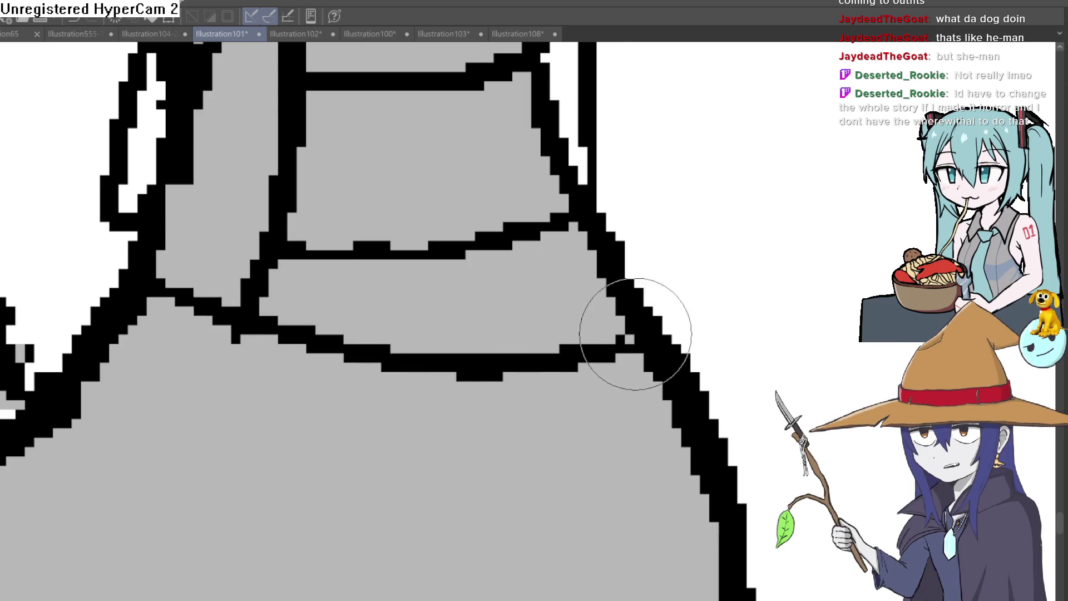
{"action": "key", "text": "ctrl+z"}
{"action": "left_click_drag", "start_coordinate": [145, 300], "coordinate": [607, 408]}
{"action": "scroll", "coordinate": [607, 408], "scroll_direction": "down", "scroll_amount": 3}
{"action": "mouse_move", "coordinate": [676, 334]}
{"action": "left_mouse_down"}
{"action": "mouse_move", "coordinate": [723, 424]}
{"action": "mouse_move", "coordinate": [476, 401]}
{"action": "mouse_move", "coordinate": [115, 274]}
{"action": "left_mouse_up"}
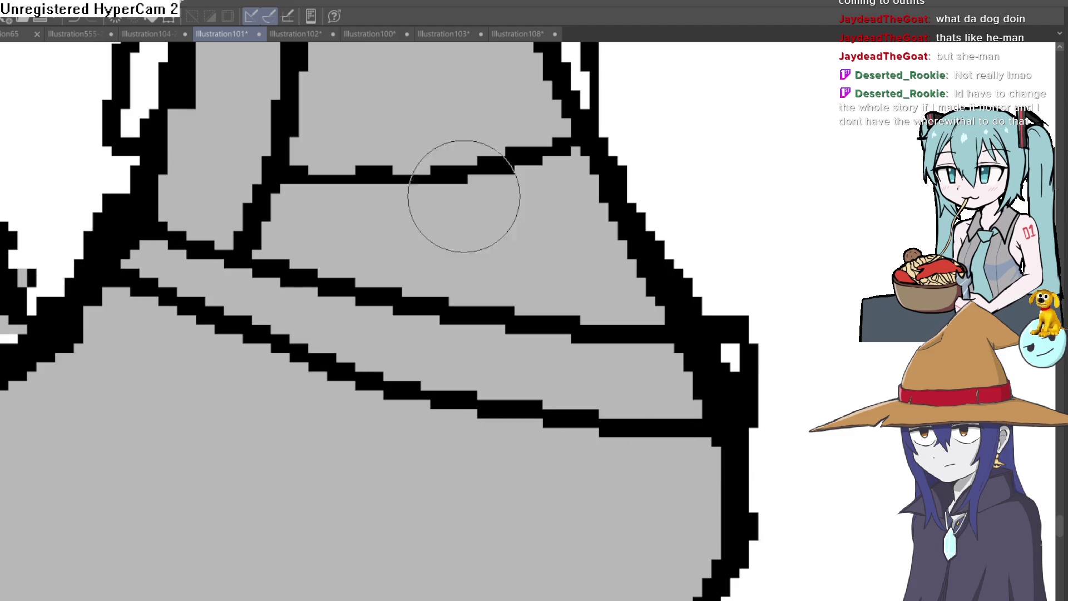
{"action": "scroll", "coordinate": [715, 298], "scroll_direction": "down", "scroll_amount": 5}
{"action": "scroll", "coordinate": [729, 291], "scroll_direction": "up", "scroll_amount": 3}
{"action": "key", "text": "ctrl+z"}
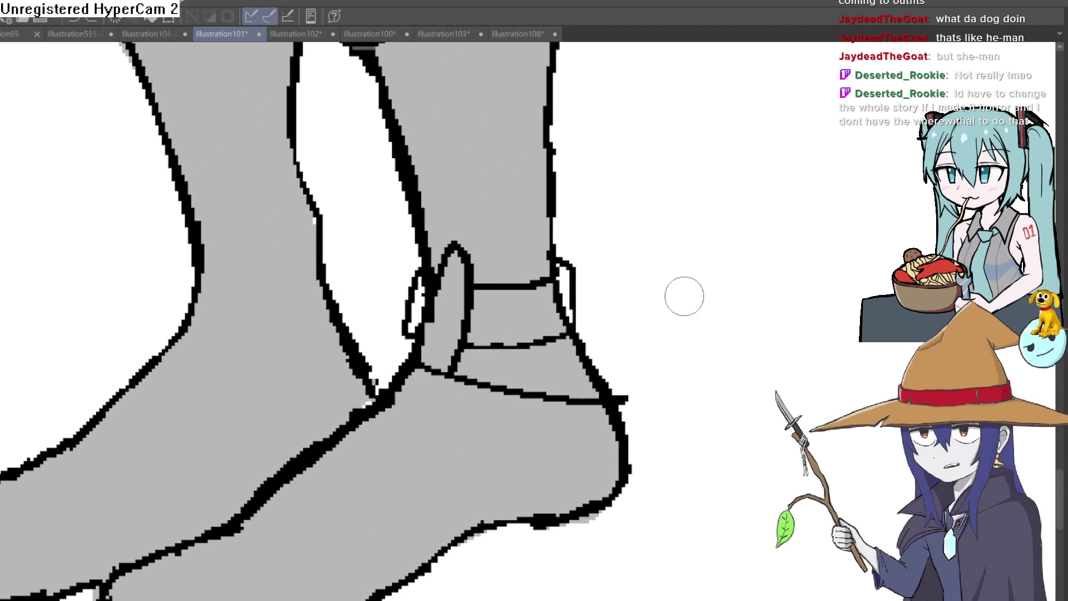
{"action": "key", "text": "ctrl+z"}
{"action": "scroll", "coordinate": [591, 323], "scroll_direction": "down", "scroll_amount": 2}
Step: Try a heel line down to the sole, undo it, and rotate the view to tilt the feet
{"action": "left_click_drag", "start_coordinate": [556, 368], "coordinate": [536, 457]}
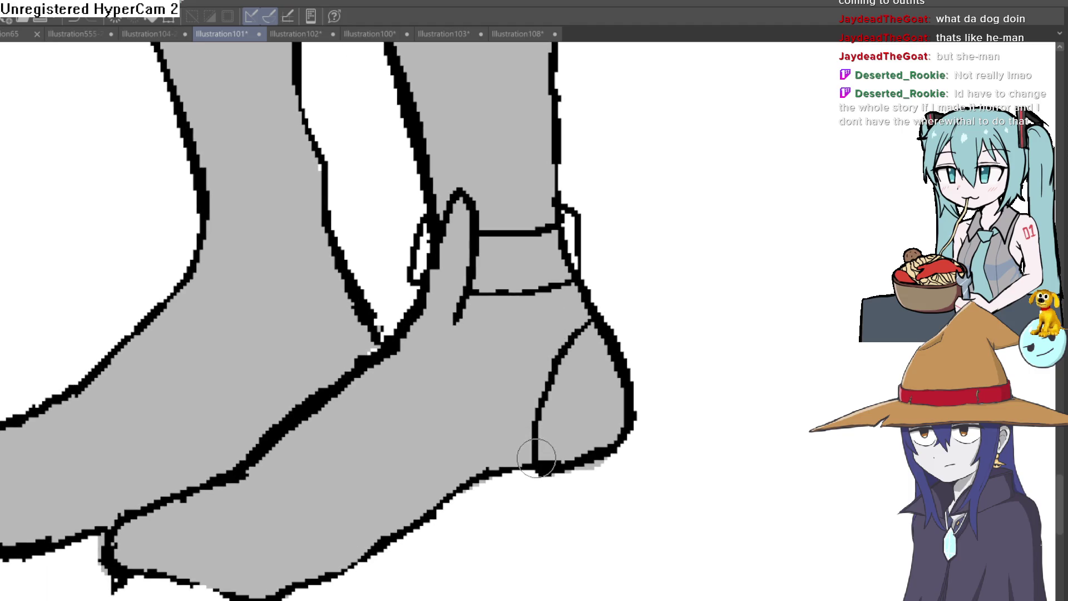
{"action": "key", "text": "ctrl+z"}
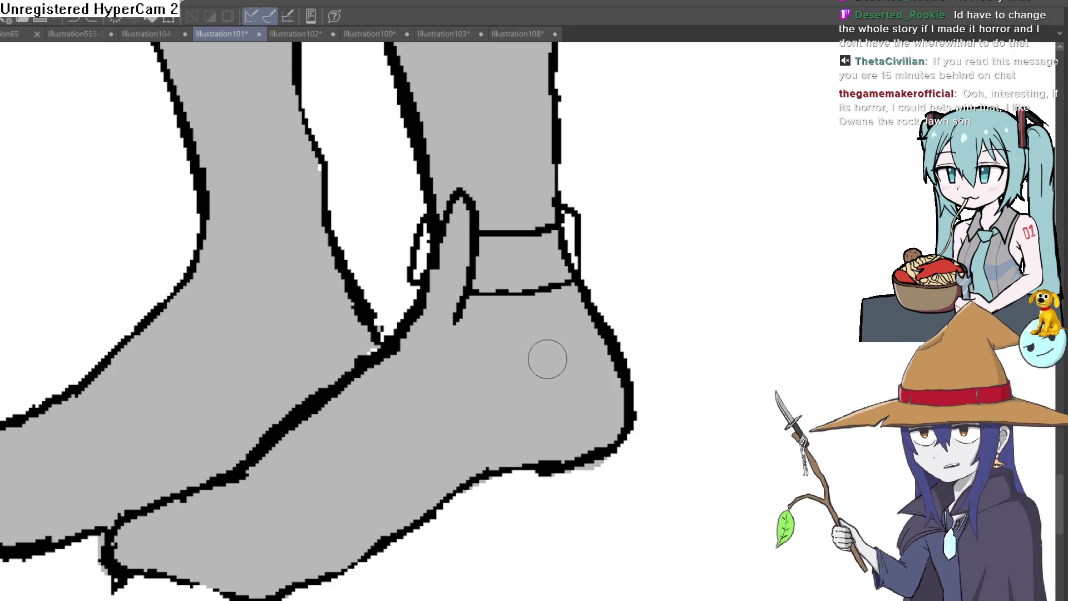
{"action": "left_click_drag", "start_coordinate": [542, 358], "coordinate": [658, 428]}
Step: Ink a curved strap line from the ankle down the foot, joining it to the band
{"action": "scroll", "coordinate": [547, 350], "scroll_direction": "up", "scroll_amount": 5}
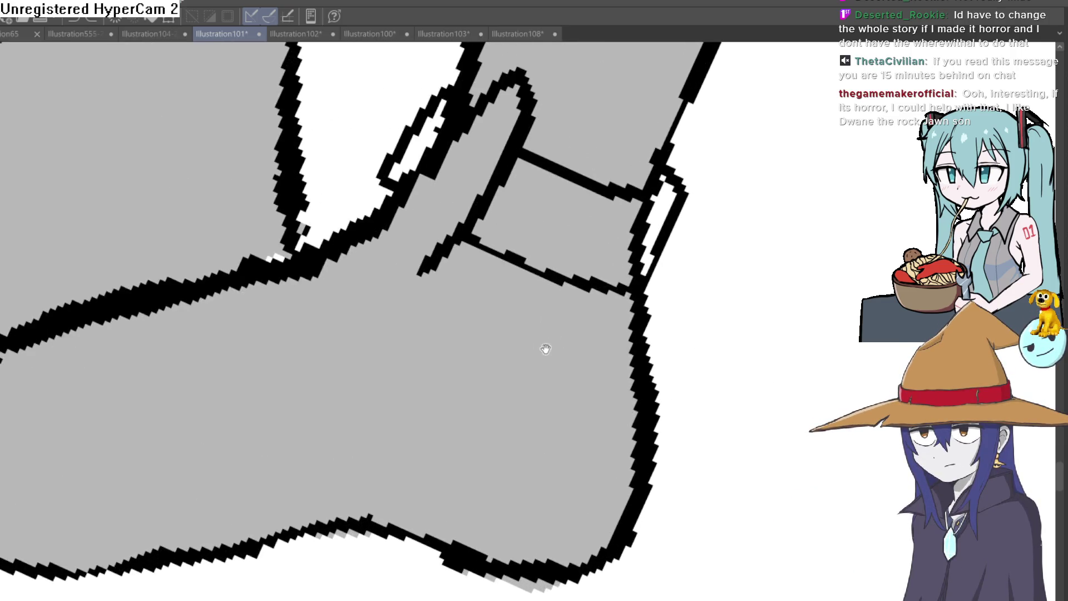
{"action": "left_click_drag", "start_coordinate": [520, 306], "coordinate": [509, 269]}
{"action": "mouse_move", "coordinate": [285, 266]}
{"action": "left_mouse_down"}
{"action": "mouse_move", "coordinate": [382, 353]}
{"action": "mouse_move", "coordinate": [420, 470]}
{"action": "left_mouse_up"}
{"action": "mouse_move", "coordinate": [423, 490]}
{"action": "left_mouse_down"}
{"action": "mouse_move", "coordinate": [381, 477]}
{"action": "mouse_move", "coordinate": [250, 278]}
{"action": "mouse_move", "coordinate": [358, 466]}
{"action": "mouse_move", "coordinate": [424, 466]}
{"action": "left_mouse_up"}
{"action": "key", "text": "ctrl+z"}
{"action": "left_click", "coordinate": [244, 298]}
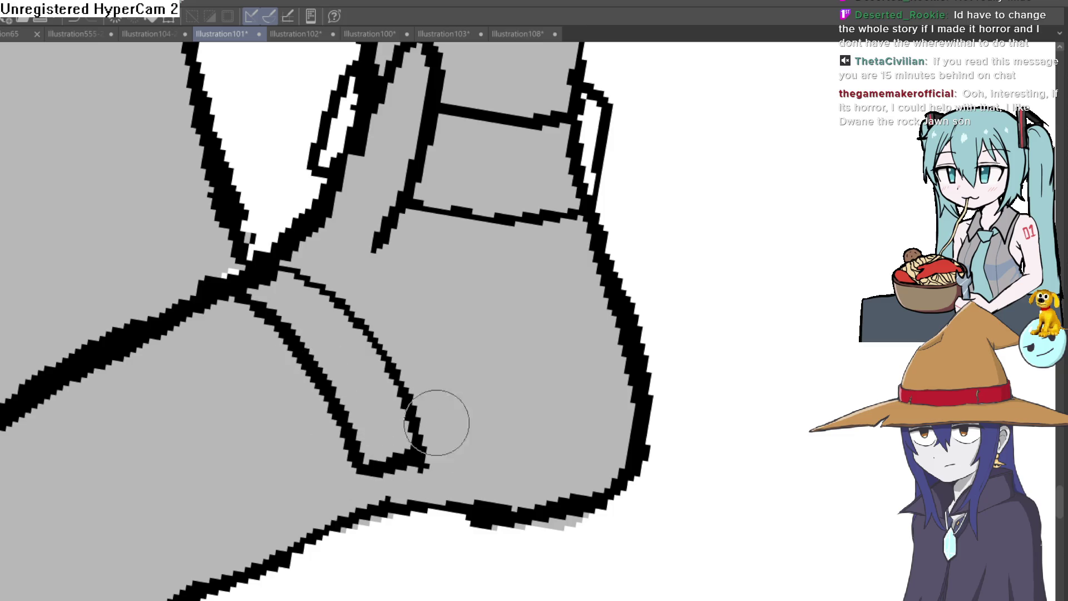
{"action": "scroll", "coordinate": [442, 412], "scroll_direction": "up", "scroll_amount": 1}
{"action": "left_click_drag", "start_coordinate": [330, 333], "coordinate": [376, 254]}
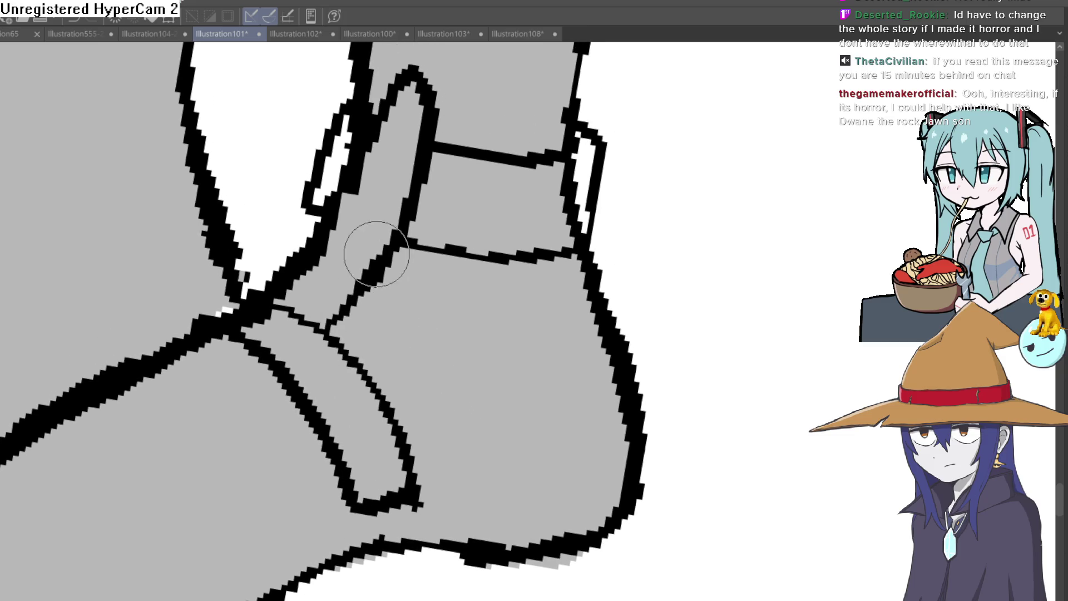
Step: Draw the inner toe lines with small bottom loops on both sides
{"action": "mouse_move", "coordinate": [492, 310]}
{"action": "left_mouse_down"}
{"action": "mouse_move", "coordinate": [448, 277]}
{"action": "mouse_move", "coordinate": [448, 223]}
{"action": "left_mouse_up"}
{"action": "mouse_move", "coordinate": [464, 412]}
{"action": "left_mouse_down"}
{"action": "mouse_move", "coordinate": [479, 337]}
{"action": "mouse_move", "coordinate": [546, 229]}
{"action": "left_mouse_up"}
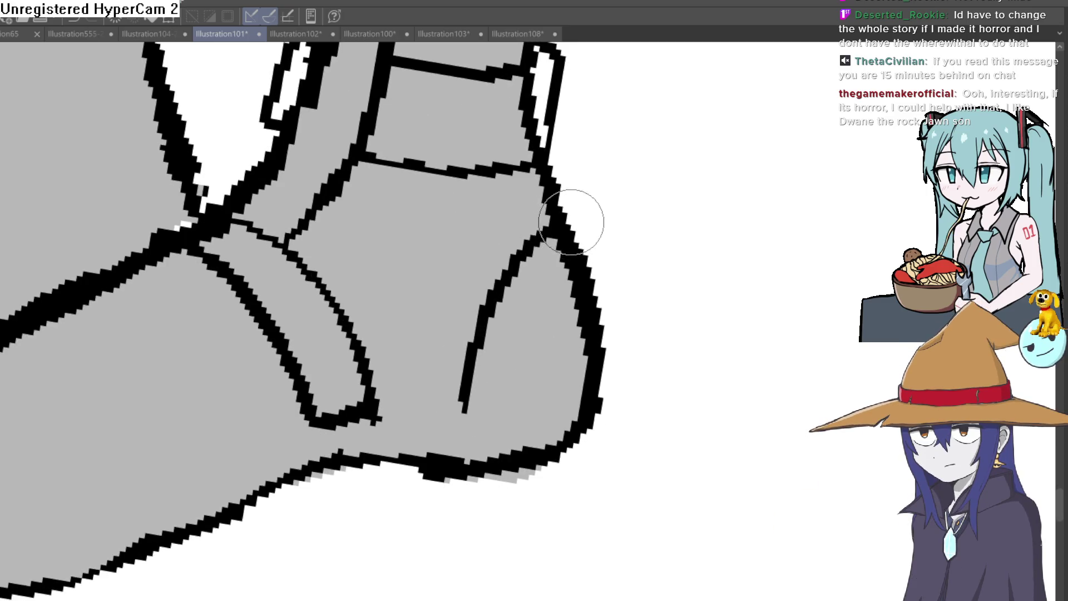
{"action": "mouse_move", "coordinate": [568, 216]}
{"action": "left_mouse_down"}
{"action": "mouse_move", "coordinate": [555, 191]}
{"action": "mouse_move", "coordinate": [555, 303]}
{"action": "mouse_move", "coordinate": [525, 410]}
{"action": "mouse_move", "coordinate": [494, 415]}
{"action": "left_mouse_up"}
{"action": "scroll", "coordinate": [494, 415], "scroll_direction": "down", "scroll_amount": 3}
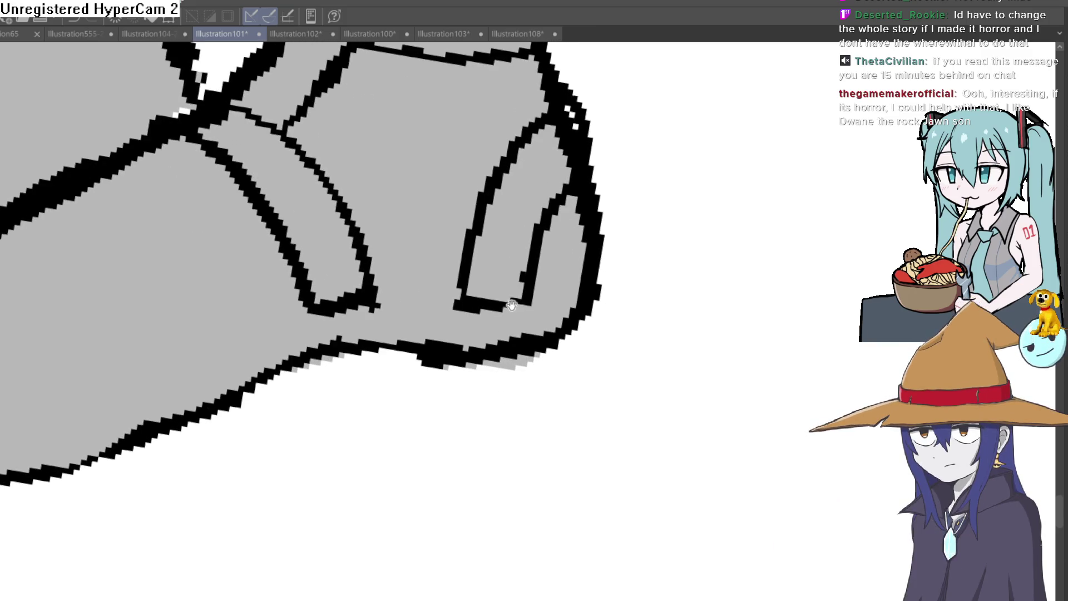
{"action": "mouse_move", "coordinate": [465, 305]}
{"action": "left_mouse_down"}
{"action": "mouse_move", "coordinate": [456, 354]}
{"action": "mouse_move", "coordinate": [528, 303]}
{"action": "left_mouse_up"}
{"action": "key", "text": "ctrl+z"}
{"action": "key", "text": "ctrl+z"}
{"action": "key", "text": "ctrl+z"}
{"action": "mouse_move", "coordinate": [460, 305]}
{"action": "left_mouse_down"}
{"action": "mouse_move", "coordinate": [508, 369]}
{"action": "mouse_move", "coordinate": [573, 186]}
{"action": "mouse_move", "coordinate": [584, 132]}
{"action": "mouse_move", "coordinate": [576, 125]}
{"action": "left_mouse_up"}
{"action": "mouse_move", "coordinate": [366, 270]}
{"action": "left_mouse_down"}
{"action": "mouse_move", "coordinate": [362, 382]}
{"action": "mouse_move", "coordinate": [322, 267]}
{"action": "mouse_move", "coordinate": [596, 346]}
{"action": "mouse_move", "coordinate": [597, 367]}
{"action": "mouse_move", "coordinate": [501, 377]}
{"action": "mouse_move", "coordinate": [335, 312]}
{"action": "left_mouse_up"}
{"action": "scroll", "coordinate": [322, 267], "scroll_direction": "up", "scroll_amount": 3}
Step: Paint out the stray black streak beside the ankle strap and fill gaps along its line
{"action": "left_click_drag", "start_coordinate": [345, 268], "coordinate": [391, 294]}
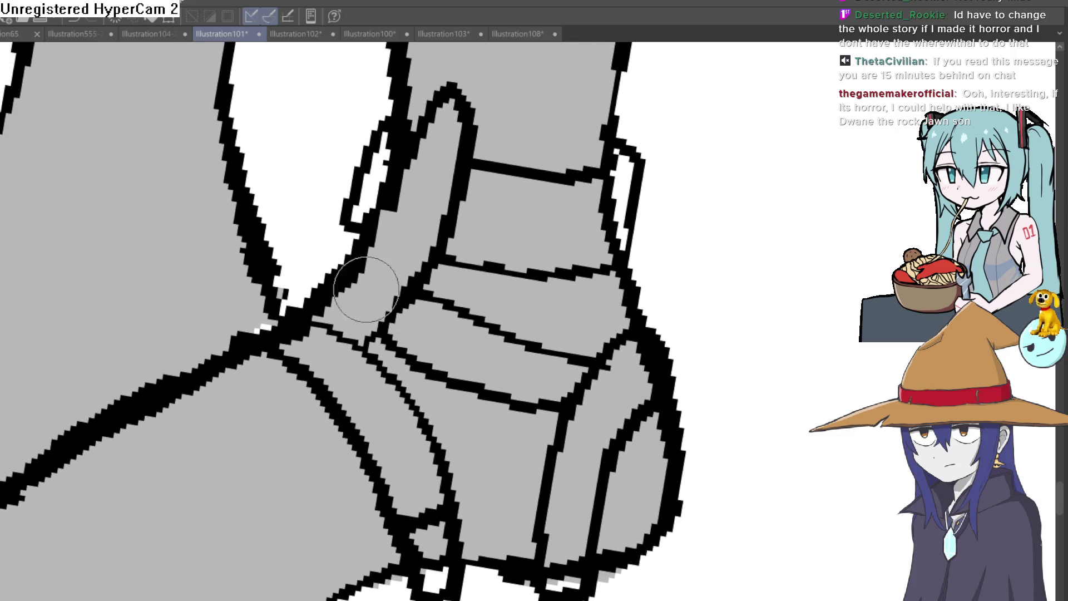
{"action": "scroll", "coordinate": [512, 255], "scroll_direction": "down", "scroll_amount": 2}
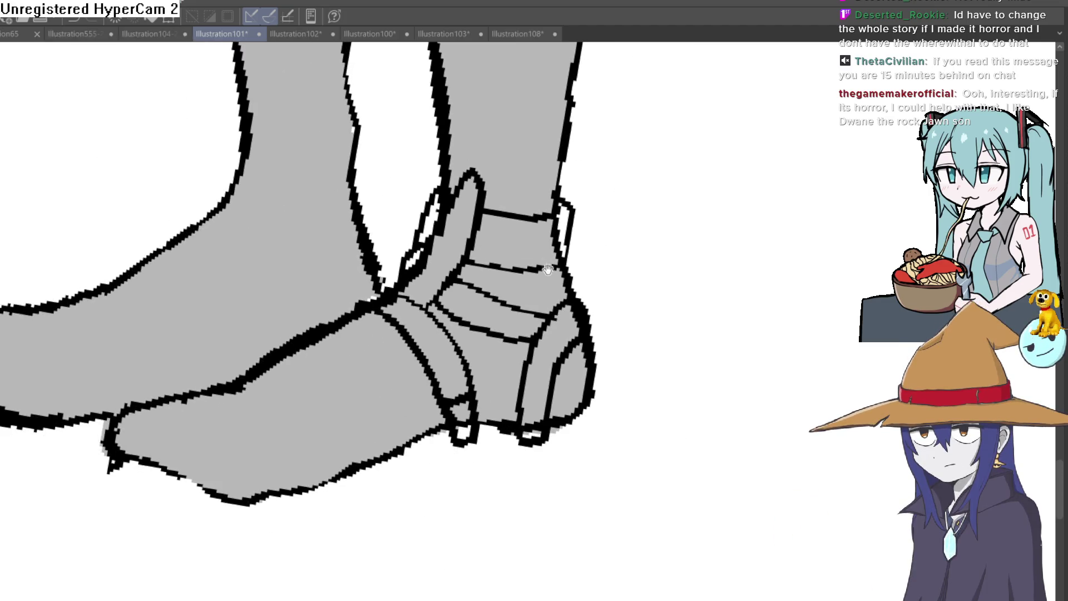
{"action": "scroll", "coordinate": [552, 272], "scroll_direction": "down", "scroll_amount": 2}
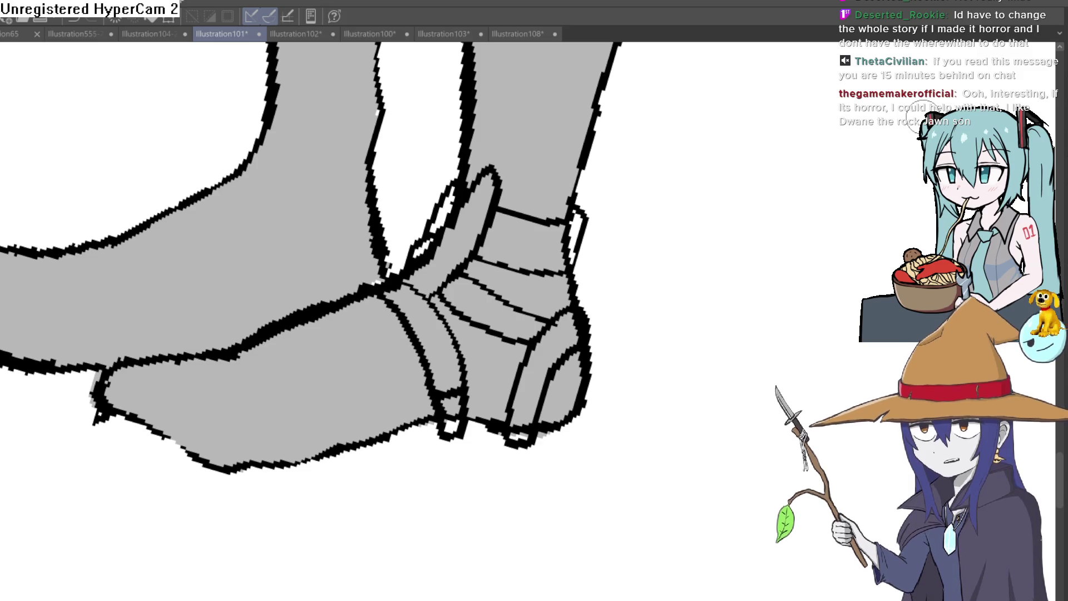
{"action": "left_click", "coordinate": [441, 215]}
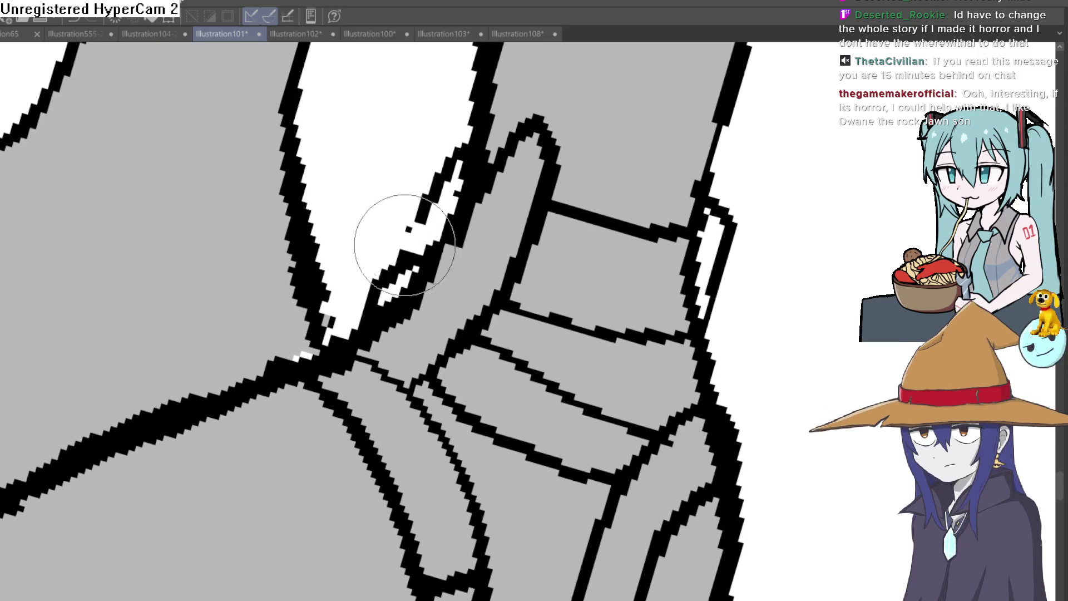
{"action": "mouse_move", "coordinate": [395, 254]}
{"action": "left_mouse_down"}
{"action": "mouse_move", "coordinate": [382, 219]}
{"action": "mouse_move", "coordinate": [391, 222]}
{"action": "left_mouse_up"}
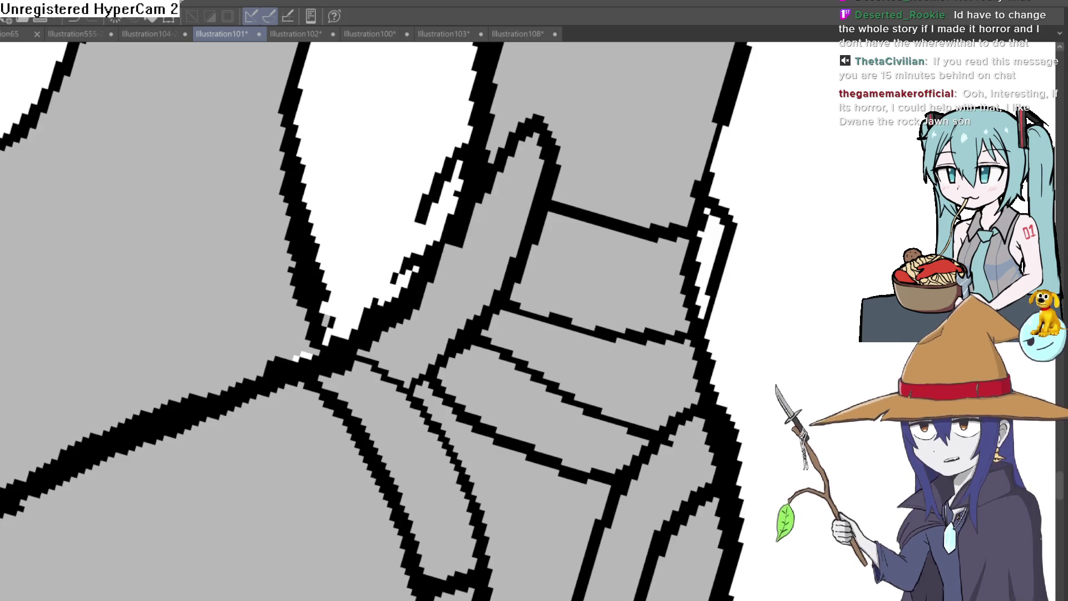
{"action": "left_click_drag", "start_coordinate": [429, 170], "coordinate": [426, 217]}
{"action": "scroll", "coordinate": [418, 131], "scroll_direction": "down", "scroll_amount": 3}
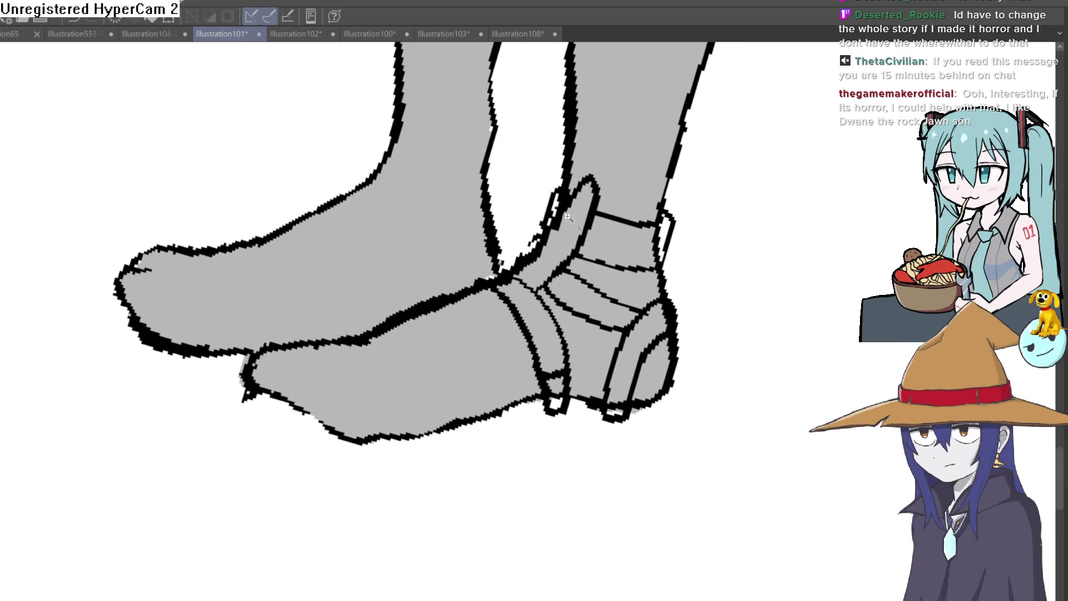
{"action": "scroll", "coordinate": [567, 217], "scroll_direction": "up", "scroll_amount": 3}
{"action": "left_click_drag", "start_coordinate": [527, 208], "coordinate": [506, 237]}
{"action": "scroll", "coordinate": [770, 317], "scroll_direction": "down", "scroll_amount": 3}
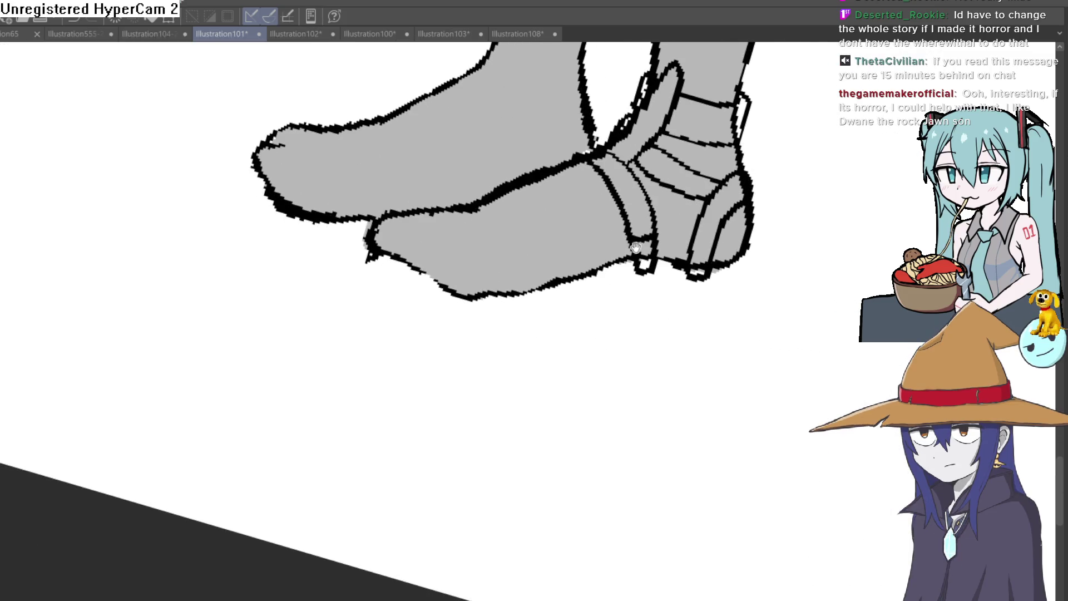
Step: Ink a new curved strap across the foot and another along the front foot
{"action": "left_click_drag", "start_coordinate": [635, 247], "coordinate": [625, 303]}
{"action": "scroll", "coordinate": [543, 217], "scroll_direction": "up", "scroll_amount": 3}
{"action": "mouse_move", "coordinate": [543, 217]}
{"action": "left_mouse_down"}
{"action": "mouse_move", "coordinate": [603, 298]}
{"action": "mouse_move", "coordinate": [628, 390]}
{"action": "left_mouse_up"}
{"action": "mouse_move", "coordinate": [645, 312]}
{"action": "left_mouse_down"}
{"action": "mouse_move", "coordinate": [618, 368]}
{"action": "mouse_move", "coordinate": [625, 388]}
{"action": "left_mouse_up"}
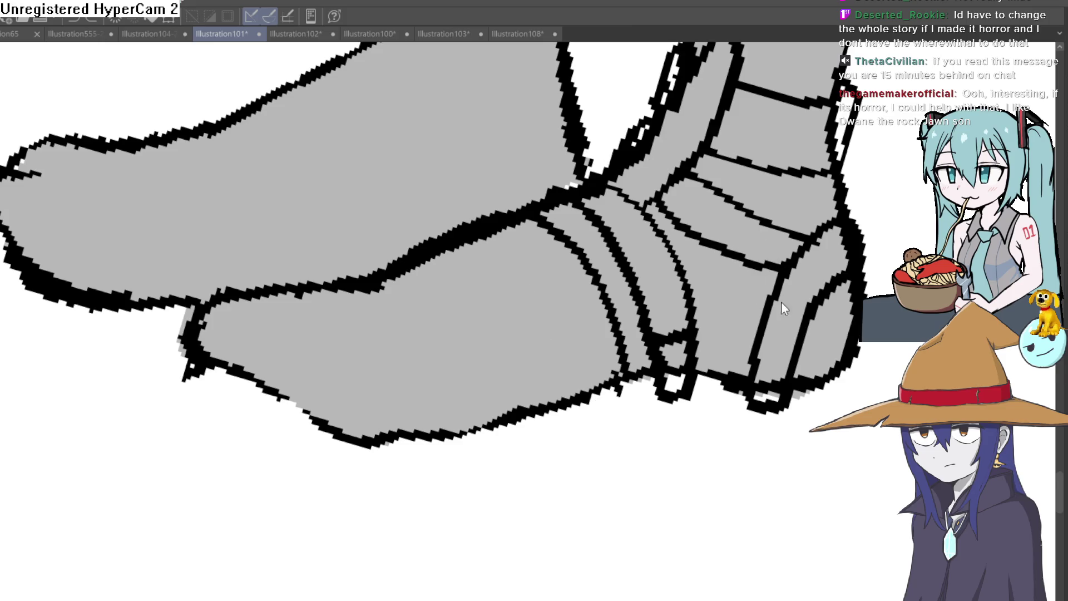
{"action": "scroll", "coordinate": [781, 301], "scroll_direction": "down", "scroll_amount": 3}
{"action": "scroll", "coordinate": [731, 388], "scroll_direction": "up", "scroll_amount": 1}
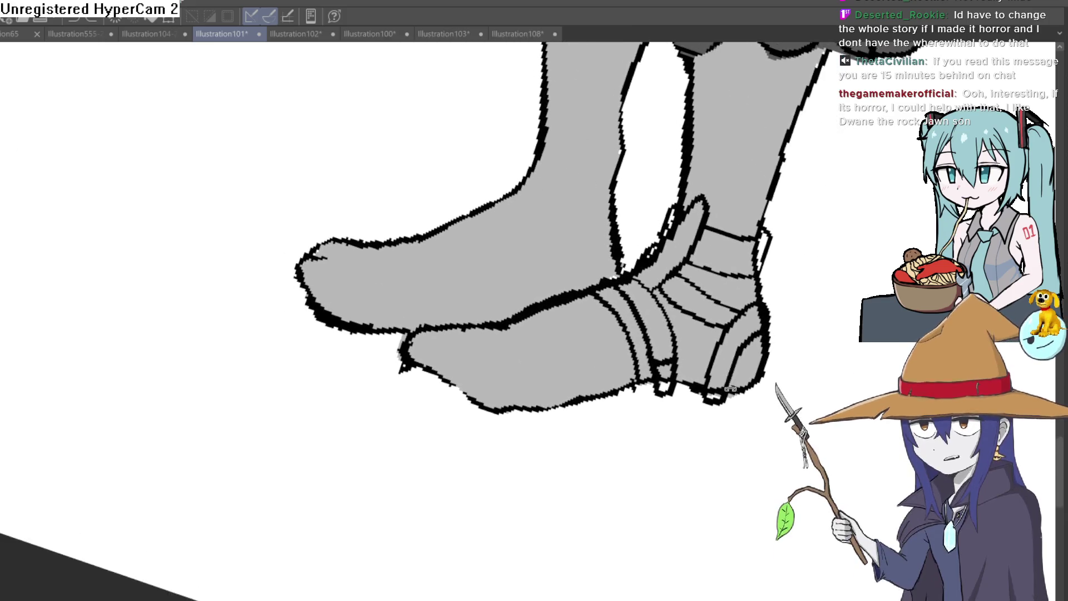
{"action": "scroll", "coordinate": [730, 389], "scroll_direction": "down", "scroll_amount": 2}
{"action": "scroll", "coordinate": [594, 303], "scroll_direction": "up", "scroll_amount": 4}
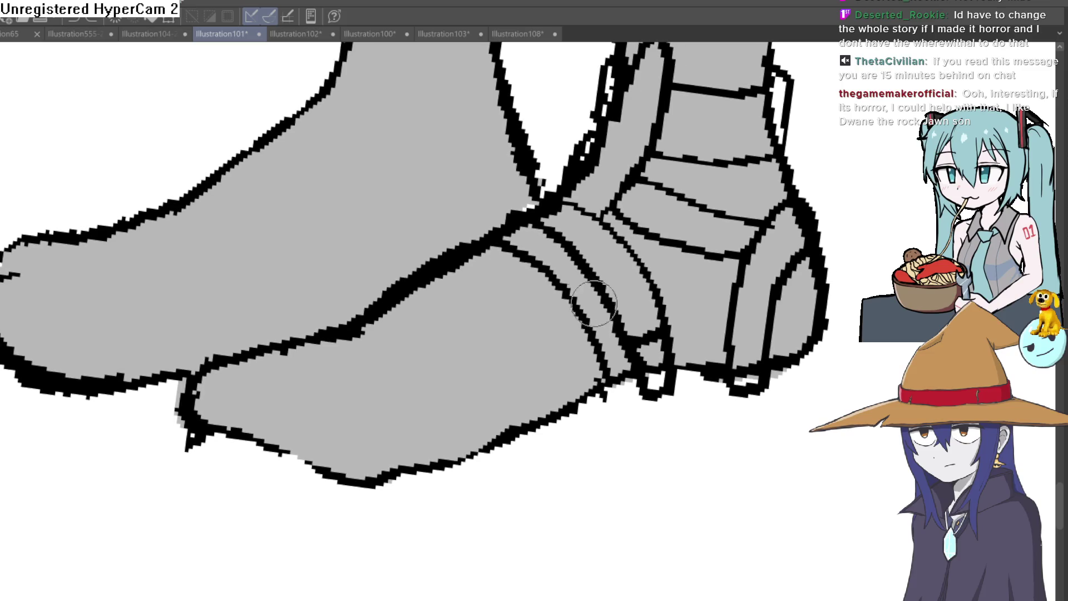
{"action": "mouse_move", "coordinate": [608, 398]}
{"action": "left_mouse_down"}
{"action": "mouse_move", "coordinate": [573, 429]}
{"action": "mouse_move", "coordinate": [537, 328]}
{"action": "mouse_move", "coordinate": [451, 263]}
{"action": "left_mouse_up"}
{"action": "scroll", "coordinate": [586, 272], "scroll_direction": "down", "scroll_amount": 1}
{"action": "scroll", "coordinate": [556, 274], "scroll_direction": "up", "scroll_amount": 1}
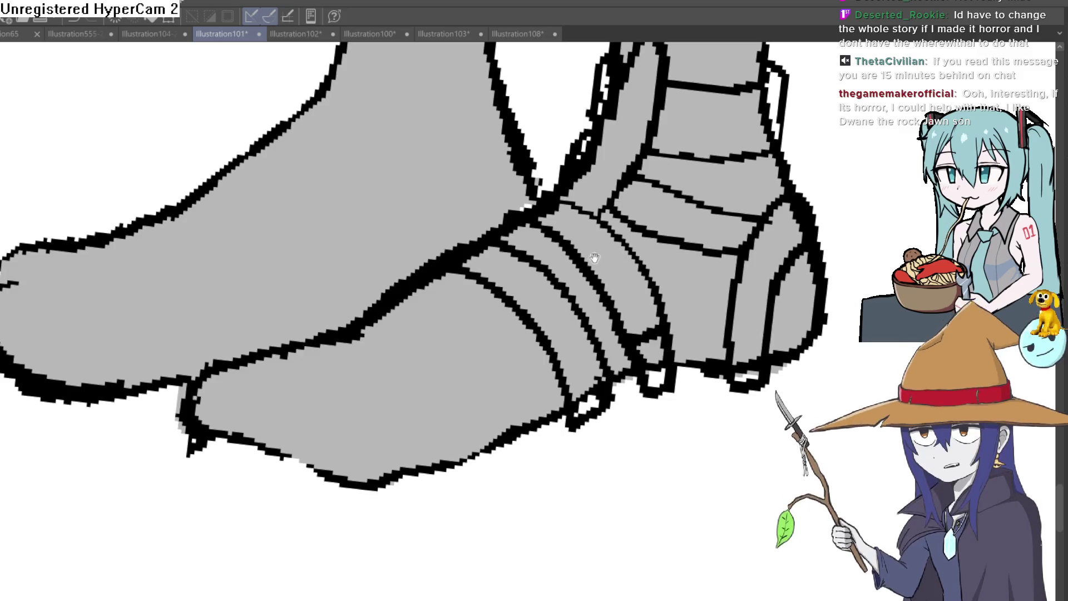
{"action": "scroll", "coordinate": [500, 275], "scroll_direction": "up", "scroll_amount": 2}
{"action": "scroll", "coordinate": [501, 276], "scroll_direction": "down", "scroll_amount": 2}
Step: Ink one more strap line across the front foot and zoom in on the strap rings
{"action": "mouse_move", "coordinate": [536, 274]}
{"action": "left_mouse_down"}
{"action": "mouse_move", "coordinate": [631, 255]}
{"action": "mouse_move", "coordinate": [606, 264]}
{"action": "left_mouse_up"}
{"action": "mouse_move", "coordinate": [354, 174]}
{"action": "left_mouse_down"}
{"action": "mouse_move", "coordinate": [369, 179]}
{"action": "mouse_move", "coordinate": [542, 393]}
{"action": "mouse_move", "coordinate": [502, 418]}
{"action": "mouse_move", "coordinate": [543, 389]}
{"action": "mouse_move", "coordinate": [506, 439]}
{"action": "mouse_move", "coordinate": [425, 319]}
{"action": "mouse_move", "coordinate": [284, 200]}
{"action": "left_mouse_up"}
{"action": "scroll", "coordinate": [283, 201], "scroll_direction": "down", "scroll_amount": 1}
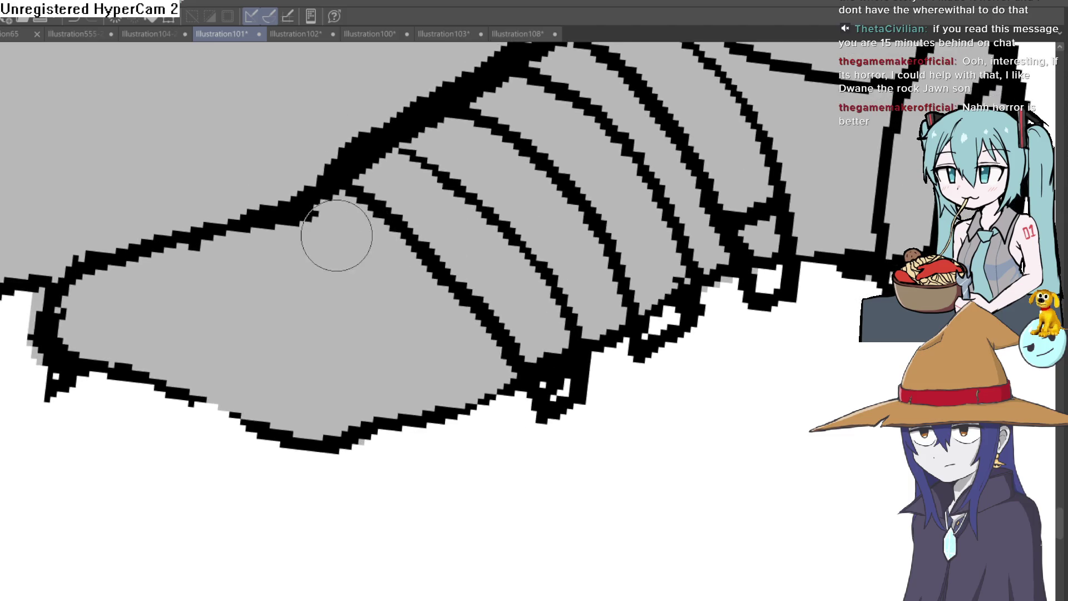
{"action": "scroll", "coordinate": [362, 236], "scroll_direction": "up", "scroll_amount": 2}
{"action": "mouse_move", "coordinate": [362, 236]}
{"action": "left_mouse_down"}
{"action": "mouse_move", "coordinate": [352, 436]}
{"action": "mouse_move", "coordinate": [318, 439]}
{"action": "left_mouse_up"}
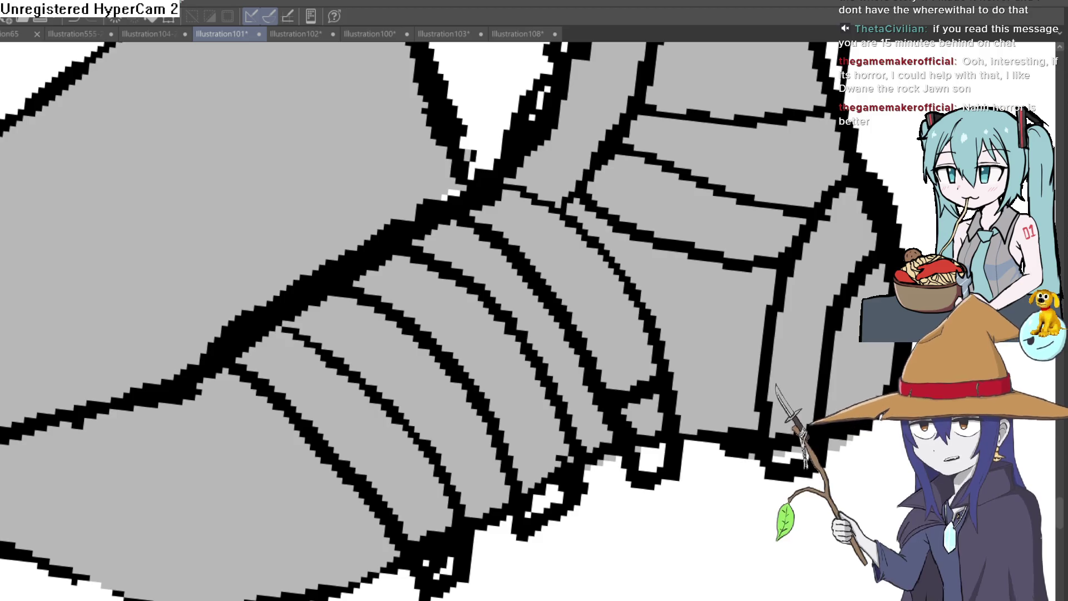
Step: Fill black along the strap edges and redraw the strap lines near the ankle
{"action": "scroll", "coordinate": [698, 334], "scroll_direction": "down", "scroll_amount": 5}
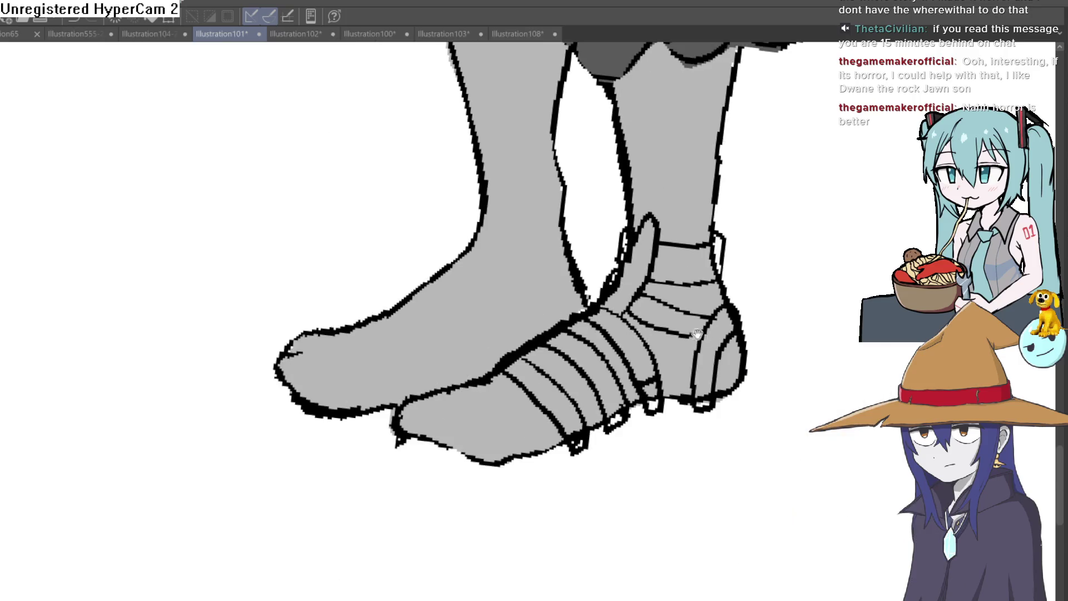
{"action": "scroll", "coordinate": [734, 326], "scroll_direction": "up", "scroll_amount": 5}
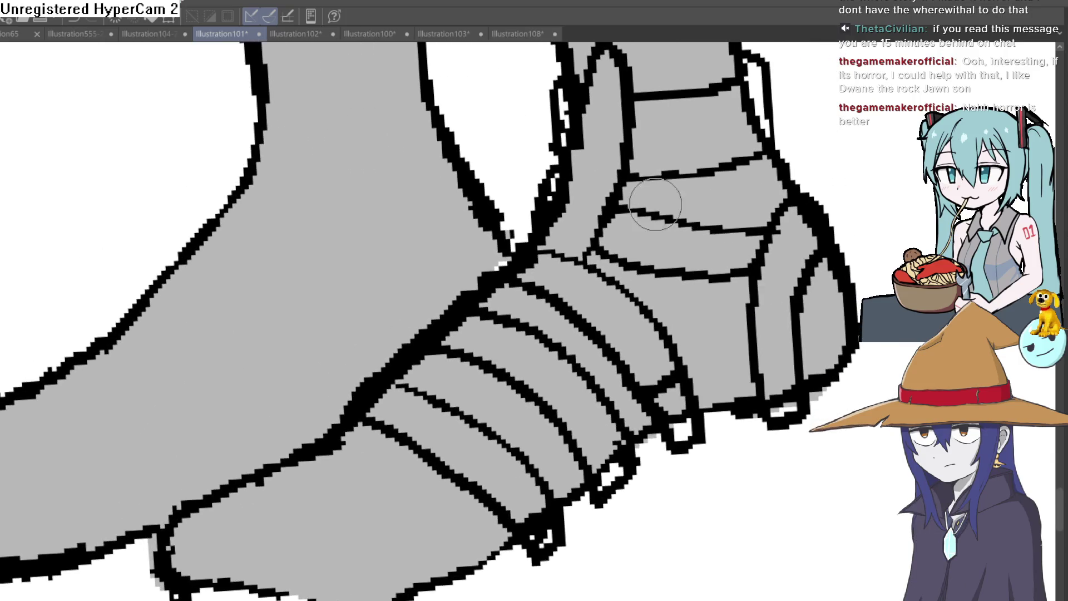
{"action": "scroll", "coordinate": [406, 214], "scroll_direction": "down", "scroll_amount": 3}
{"action": "scroll", "coordinate": [550, 311], "scroll_direction": "up", "scroll_amount": 5}
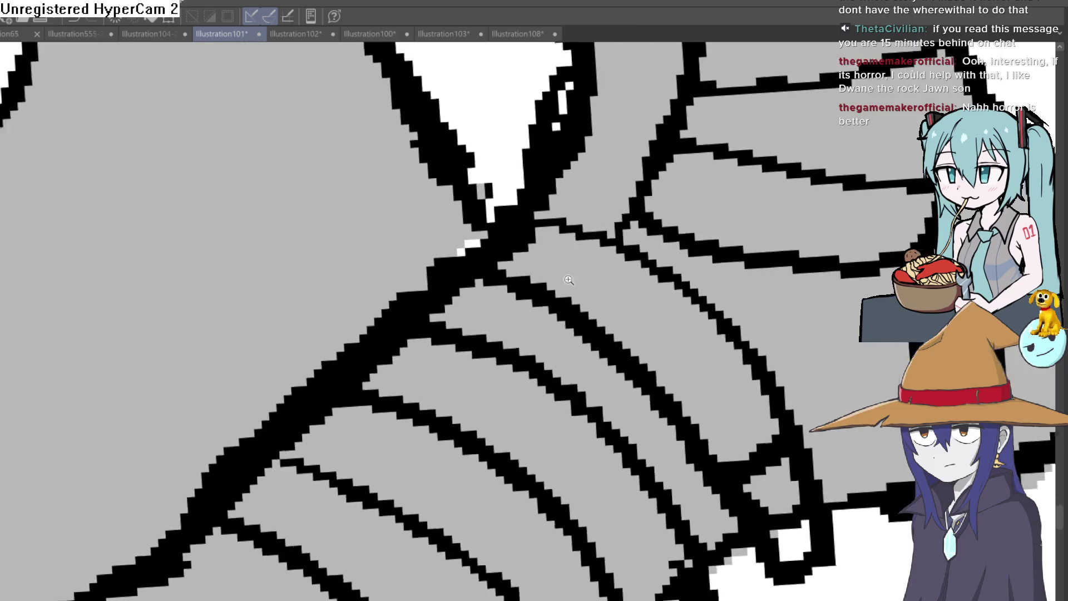
{"action": "left_click_drag", "start_coordinate": [550, 312], "coordinate": [512, 356]}
{"action": "mouse_move", "coordinate": [452, 439]}
{"action": "left_mouse_down"}
{"action": "mouse_move", "coordinate": [494, 318]}
{"action": "mouse_move", "coordinate": [453, 353]}
{"action": "mouse_move", "coordinate": [495, 325]}
{"action": "left_mouse_up"}
{"action": "scroll", "coordinate": [640, 226], "scroll_direction": "down", "scroll_amount": 5}
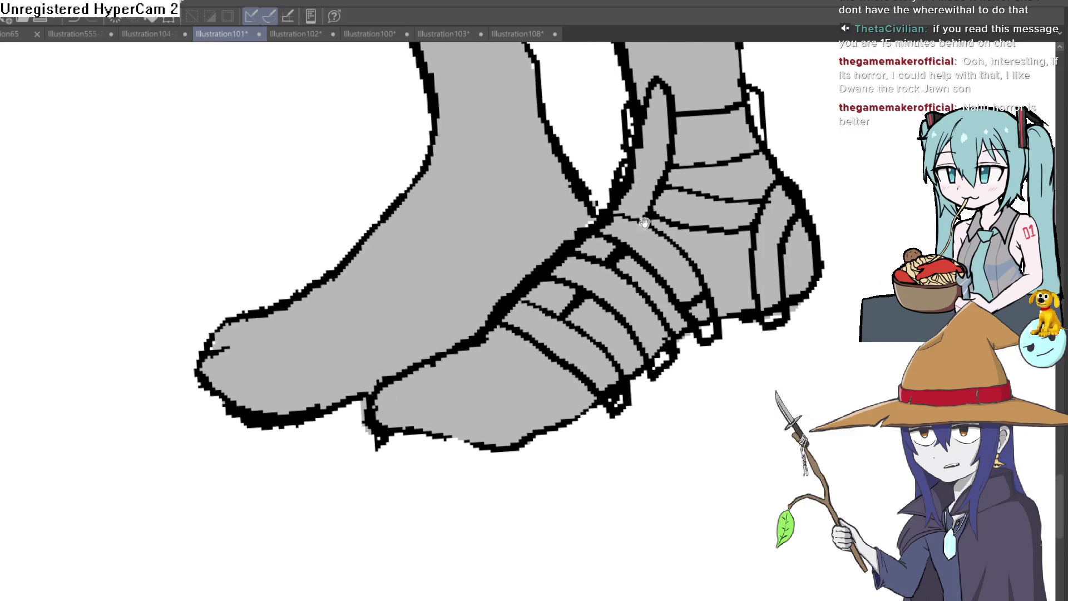
{"action": "mouse_move", "coordinate": [645, 222]}
{"action": "left_mouse_down"}
{"action": "mouse_move", "coordinate": [634, 173]}
{"action": "mouse_move", "coordinate": [627, 280]}
{"action": "left_mouse_up"}
{"action": "left_click_drag", "start_coordinate": [618, 215], "coordinate": [585, 311]}
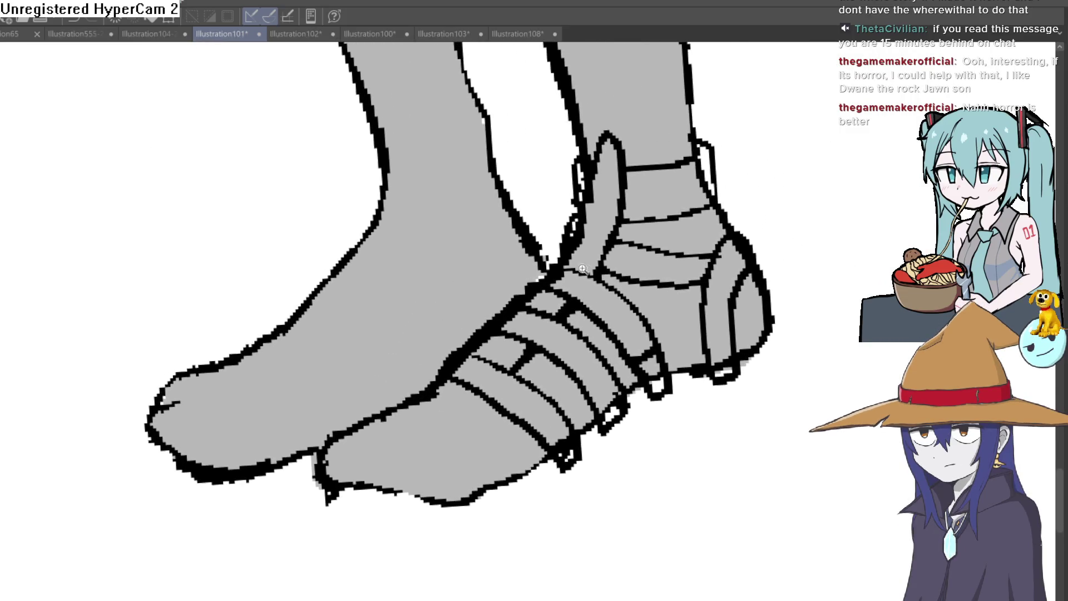
{"action": "scroll", "coordinate": [573, 323], "scroll_direction": "up", "scroll_amount": 5}
{"action": "mouse_move", "coordinate": [631, 233]}
{"action": "left_mouse_down"}
{"action": "mouse_move", "coordinate": [548, 310]}
{"action": "mouse_move", "coordinate": [543, 274]}
{"action": "mouse_move", "coordinate": [534, 301]}
{"action": "left_mouse_up"}
{"action": "left_click_drag", "start_coordinate": [536, 370], "coordinate": [535, 323]}
{"action": "scroll", "coordinate": [535, 323], "scroll_direction": "down", "scroll_amount": 5}
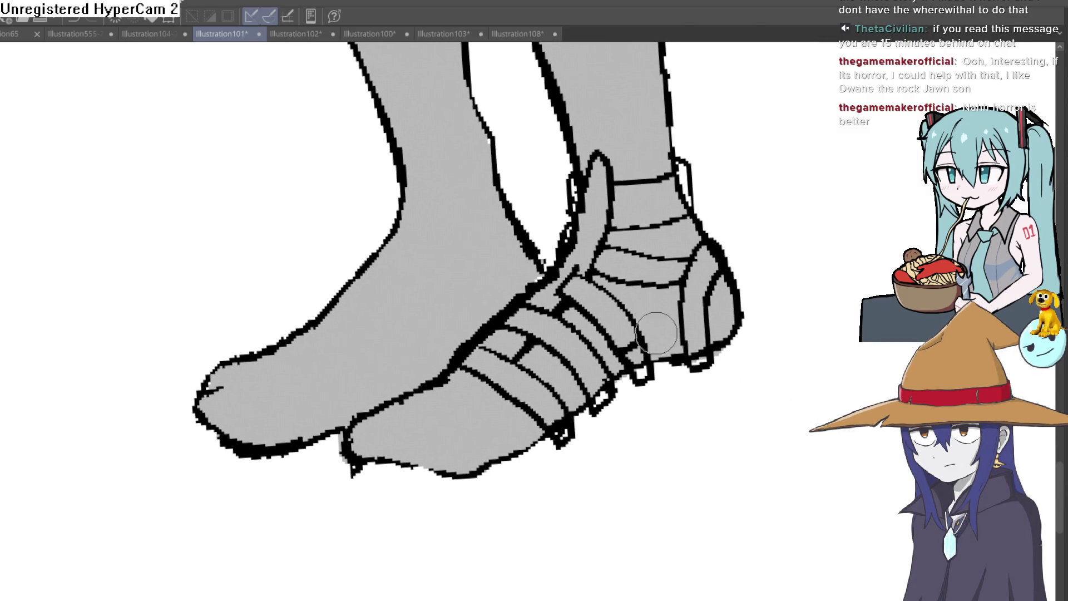
Step: Rotate the canvas slightly and reshape the toe strap line, undoing trial strokes
{"action": "left_click_drag", "start_coordinate": [723, 317], "coordinate": [721, 334]}
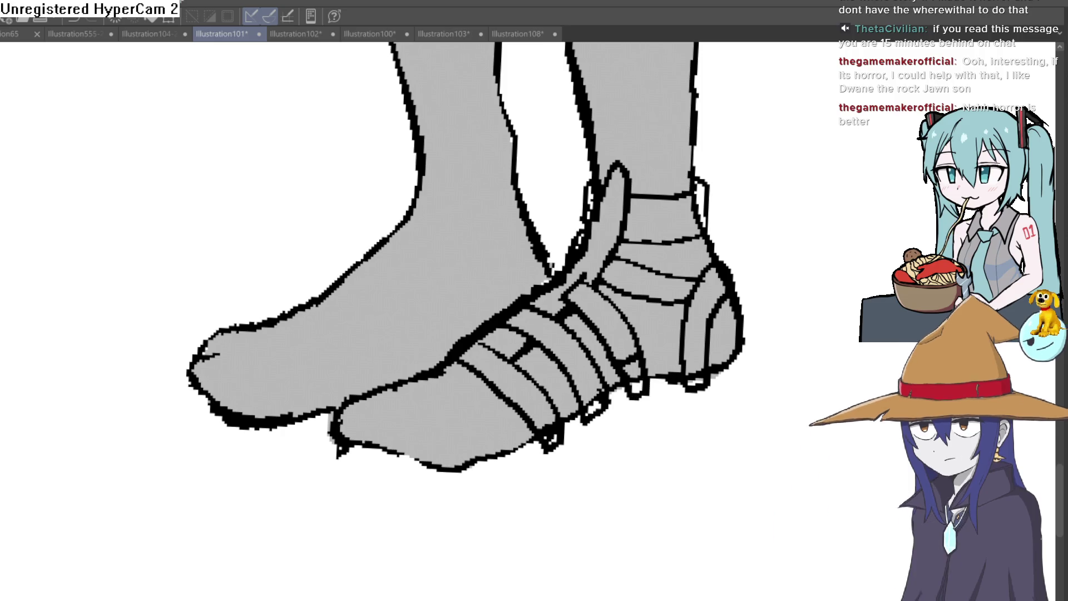
{"action": "left_click_drag", "start_coordinate": [230, 231], "coordinate": [197, 203]}
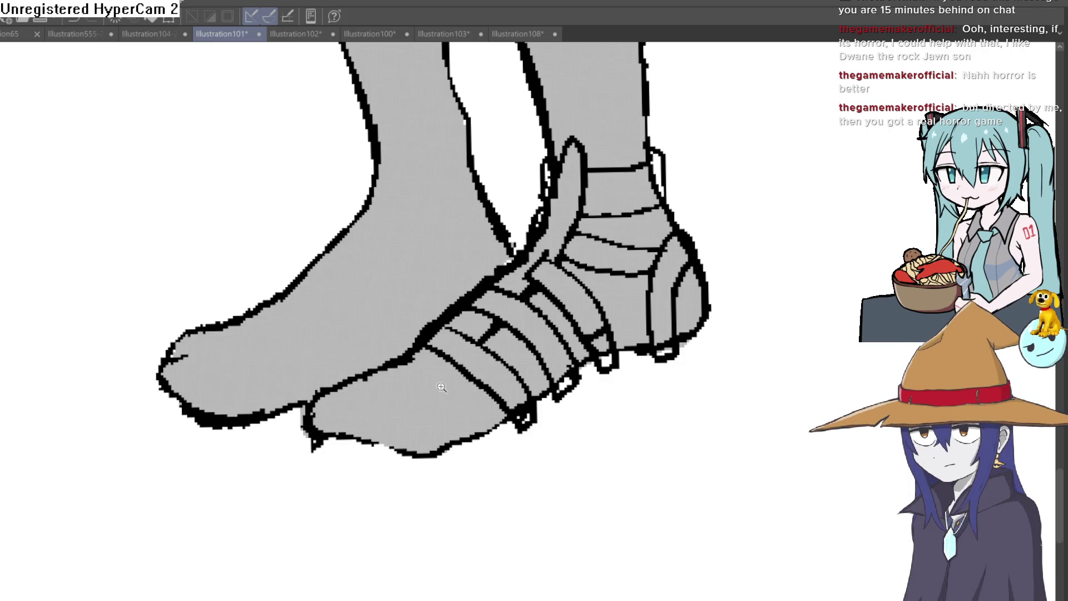
{"action": "scroll", "coordinate": [443, 384], "scroll_direction": "up", "scroll_amount": 5}
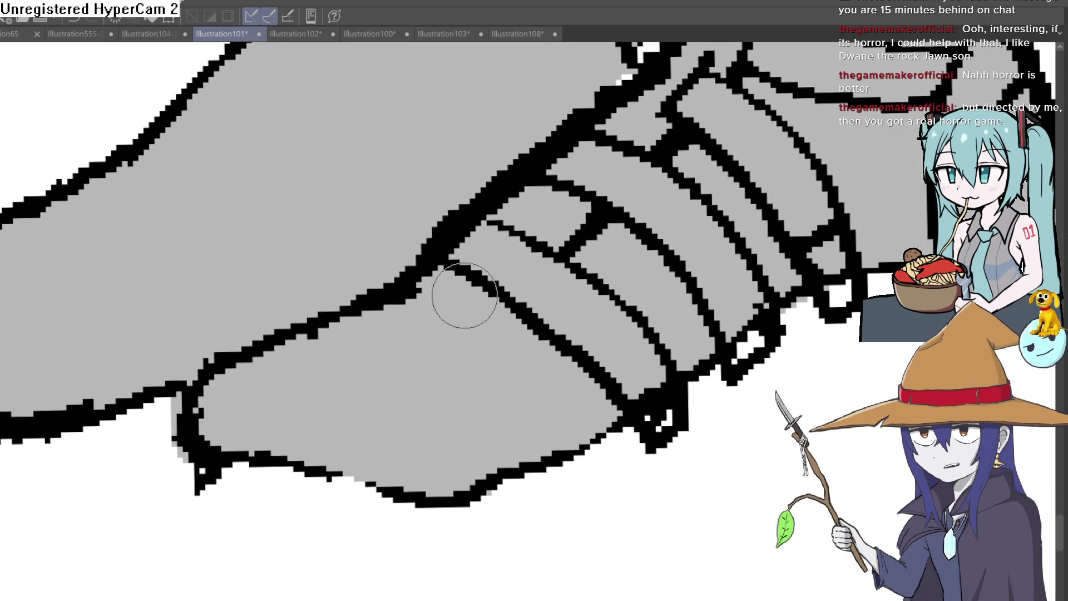
{"action": "mouse_move", "coordinate": [508, 302]}
{"action": "left_mouse_down"}
{"action": "mouse_move", "coordinate": [405, 341]}
{"action": "mouse_move", "coordinate": [411, 291]}
{"action": "left_mouse_up"}
{"action": "key", "text": "ctrl+z"}
{"action": "mouse_move", "coordinate": [496, 310]}
{"action": "left_mouse_down"}
{"action": "mouse_move", "coordinate": [489, 321]}
{"action": "mouse_move", "coordinate": [382, 286]}
{"action": "left_mouse_up"}
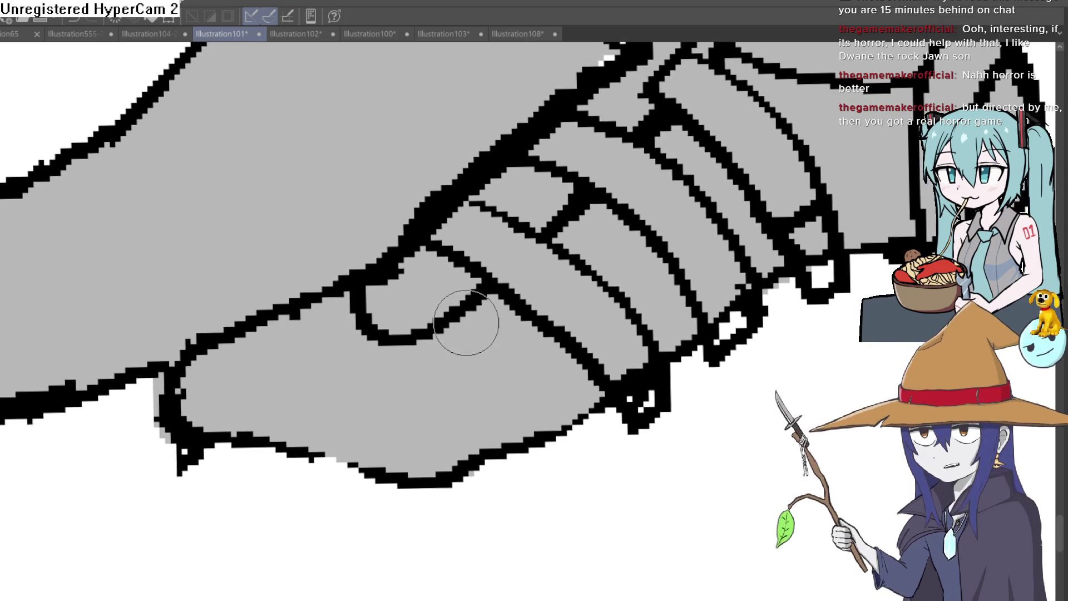
{"action": "mouse_move", "coordinate": [423, 329]}
{"action": "left_mouse_down"}
{"action": "mouse_move", "coordinate": [529, 493]}
{"action": "mouse_move", "coordinate": [574, 456]}
{"action": "left_mouse_up"}
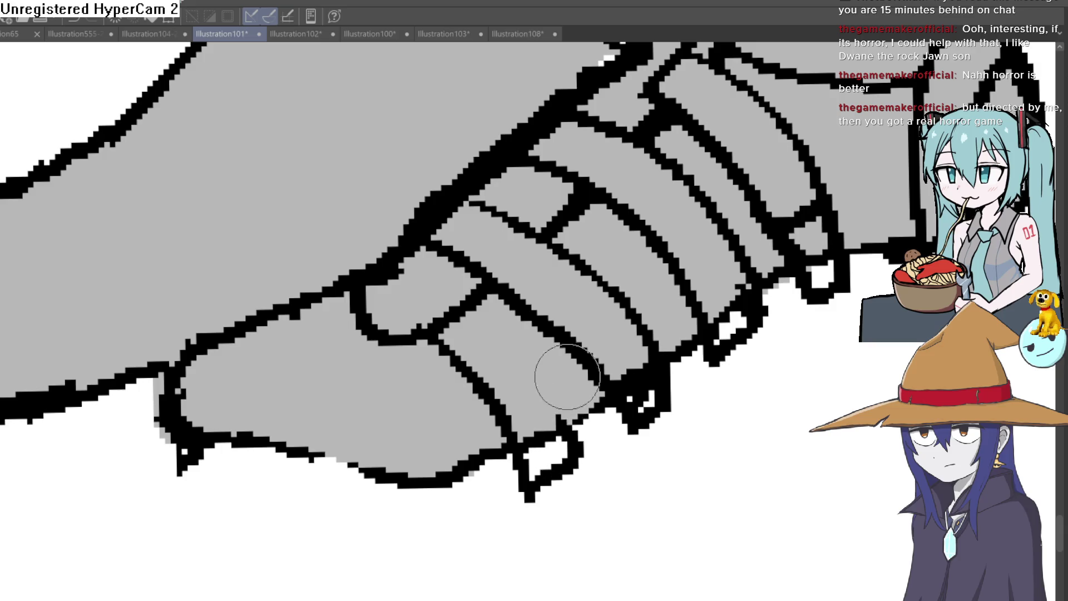
{"action": "key", "text": "ctrl+z"}
{"action": "key", "text": "ctrl+z"}
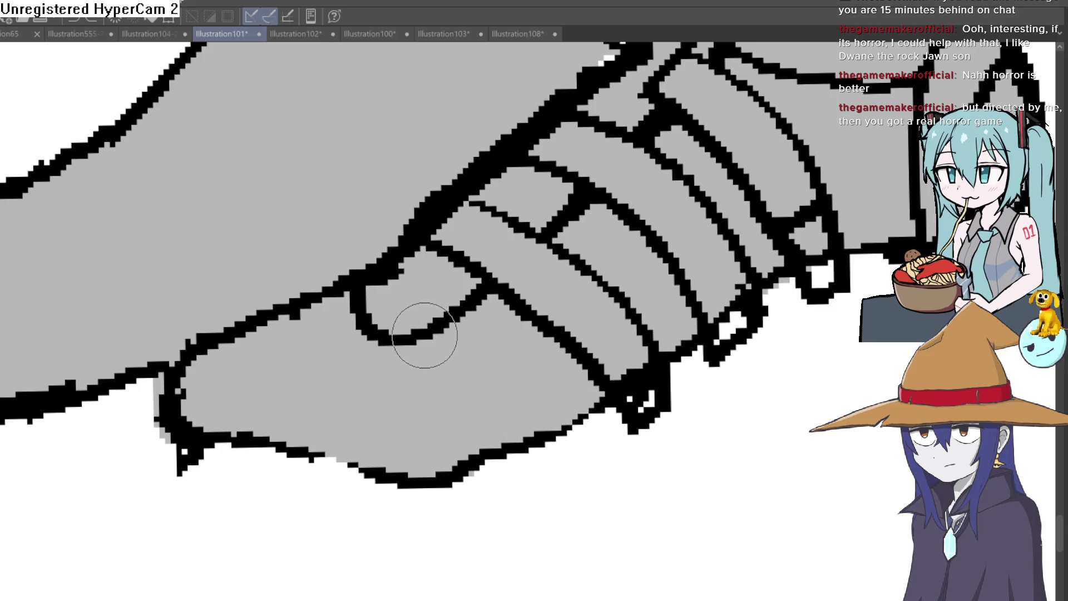
Step: Draw a thicker rounded toe loop with a crossing strap and lines down to the sole
{"action": "left_click_drag", "start_coordinate": [405, 353], "coordinate": [404, 288]}
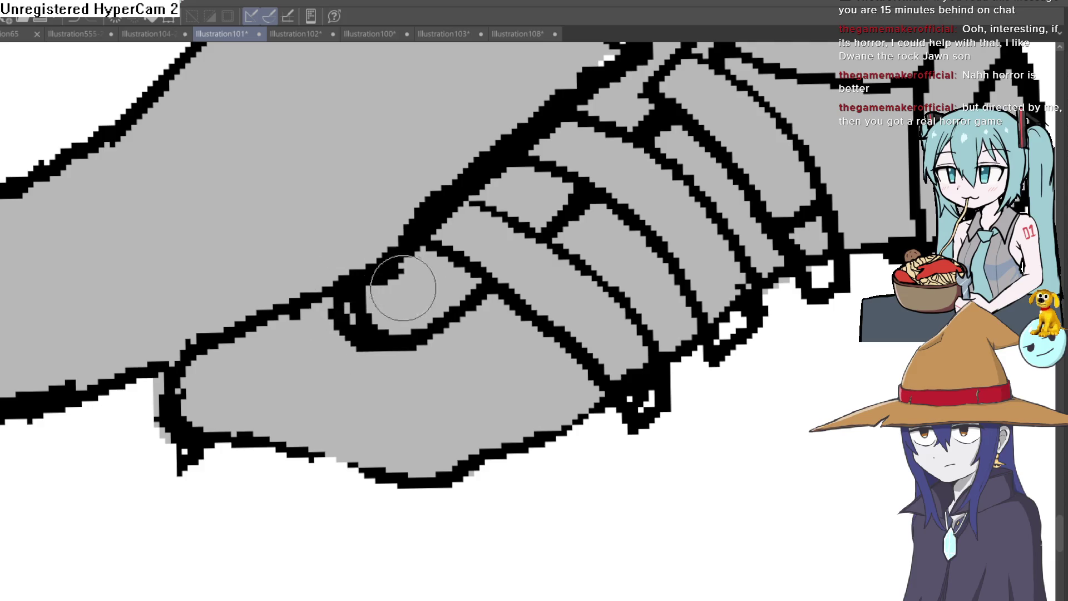
{"action": "mouse_move", "coordinate": [436, 358]}
{"action": "left_mouse_down"}
{"action": "mouse_move", "coordinate": [529, 491]}
{"action": "mouse_move", "coordinate": [553, 477]}
{"action": "mouse_move", "coordinate": [469, 297]}
{"action": "left_mouse_up"}
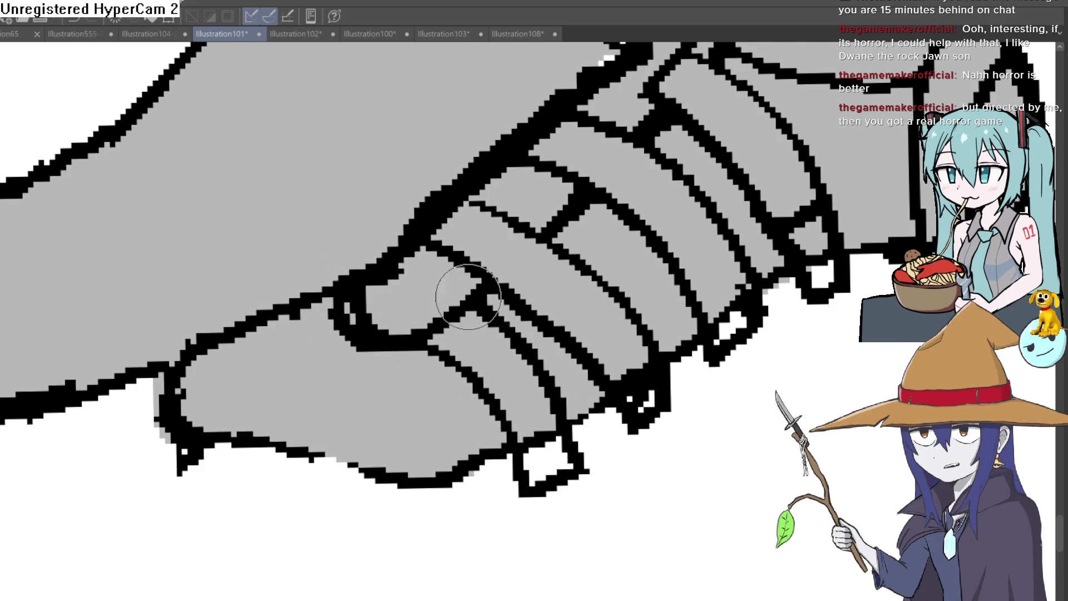
{"action": "mouse_move", "coordinate": [337, 301]}
{"action": "left_mouse_down"}
{"action": "mouse_move", "coordinate": [358, 298]}
{"action": "mouse_move", "coordinate": [400, 352]}
{"action": "mouse_move", "coordinate": [489, 275]}
{"action": "mouse_move", "coordinate": [462, 295]}
{"action": "mouse_move", "coordinate": [363, 303]}
{"action": "mouse_move", "coordinate": [382, 310]}
{"action": "left_mouse_up"}
Step: Remove the stray toe outline and long heel stroke, then draw a curved platform sole under the front sandal
{"action": "scroll", "coordinate": [381, 310], "scroll_direction": "down", "scroll_amount": 3}
{"action": "scroll", "coordinate": [616, 336], "scroll_direction": "up", "scroll_amount": 1}
{"action": "scroll", "coordinate": [594, 344], "scroll_direction": "up", "scroll_amount": 1}
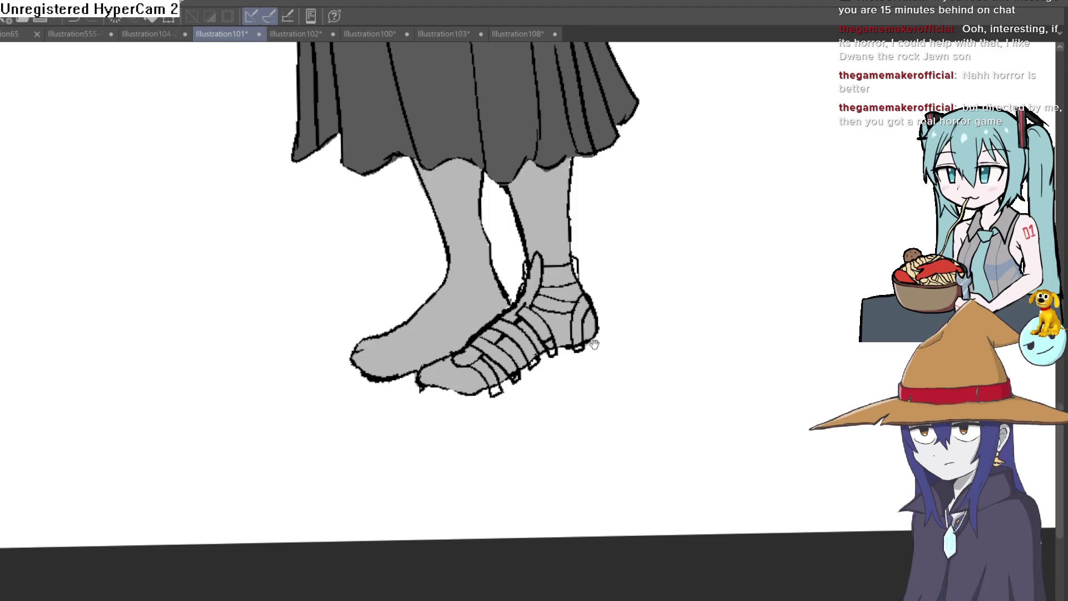
{"action": "scroll", "coordinate": [445, 350], "scroll_direction": "up", "scroll_amount": 2}
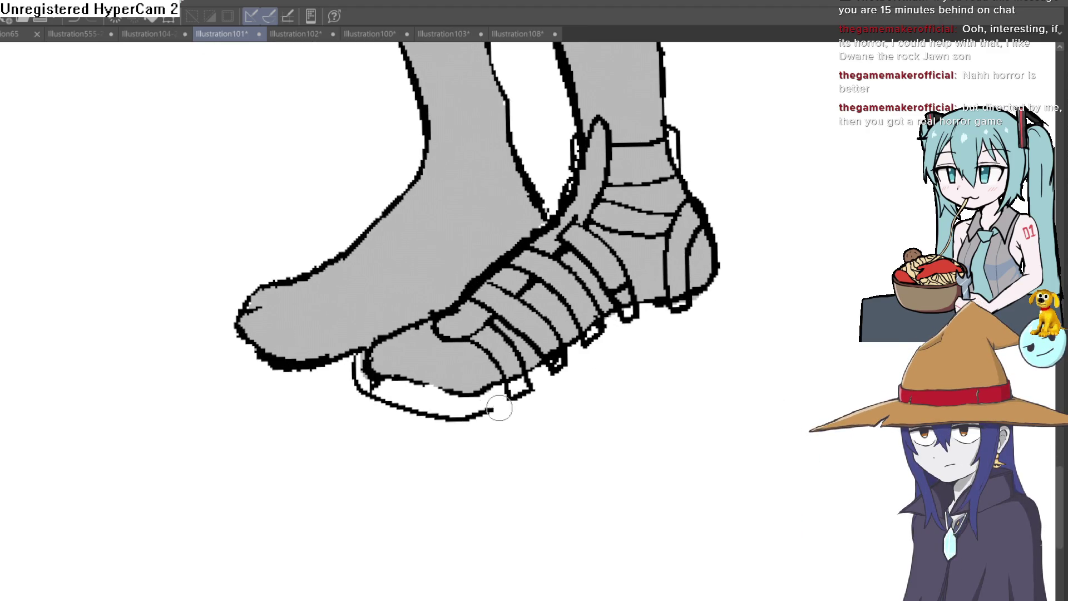
{"action": "key", "text": "ctrl+z"}
{"action": "left_click_drag", "start_coordinate": [744, 257], "coordinate": [656, 241]}
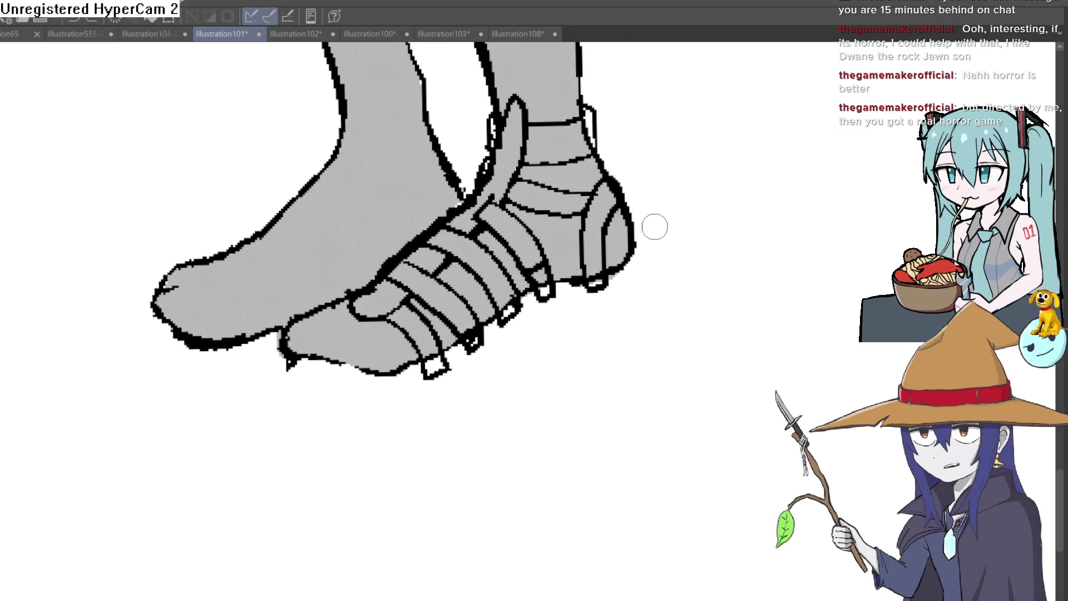
{"action": "key", "text": "ctrl+z"}
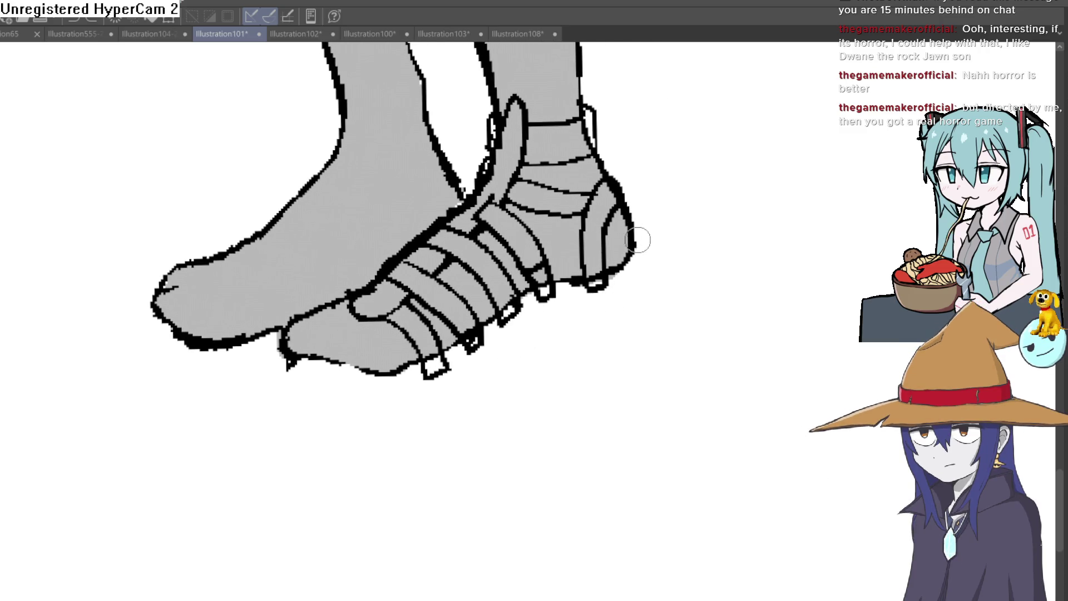
{"action": "mouse_move", "coordinate": [630, 216]}
{"action": "left_mouse_down"}
{"action": "mouse_move", "coordinate": [656, 258]}
{"action": "mouse_move", "coordinate": [554, 326]}
{"action": "left_mouse_up"}
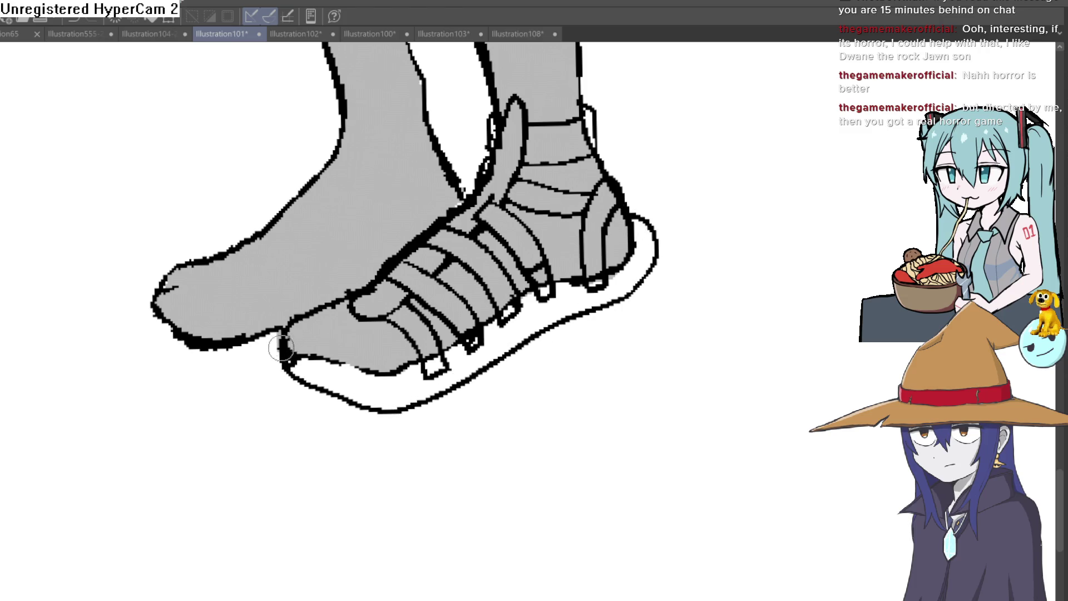
{"action": "scroll", "coordinate": [533, 376], "scroll_direction": "down", "scroll_amount": 3}
{"action": "scroll", "coordinate": [517, 383], "scroll_direction": "up", "scroll_amount": 5}
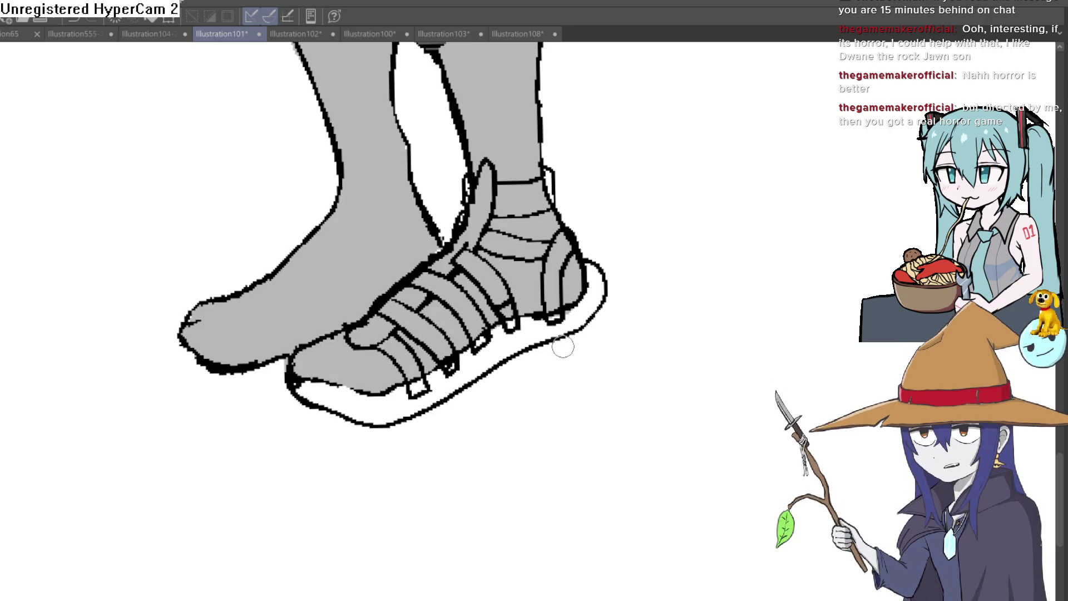
{"action": "scroll", "coordinate": [587, 228], "scroll_direction": "down", "scroll_amount": 1}
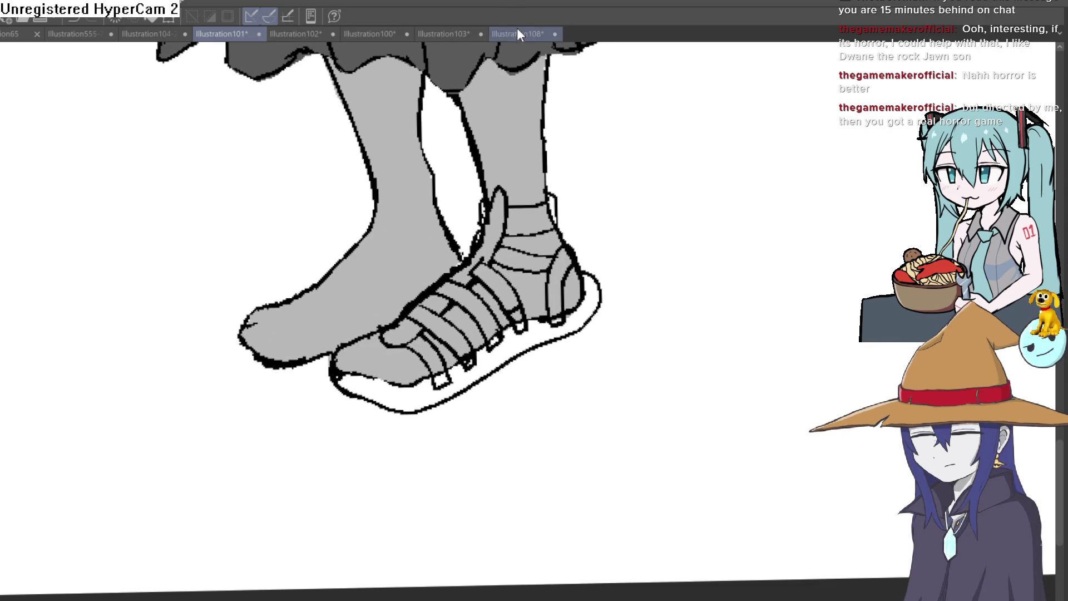
Step: Switch to Illustration108, draw a red X over the worm, undo it, and reframe the view
{"action": "left_click", "coordinate": [517, 35]}
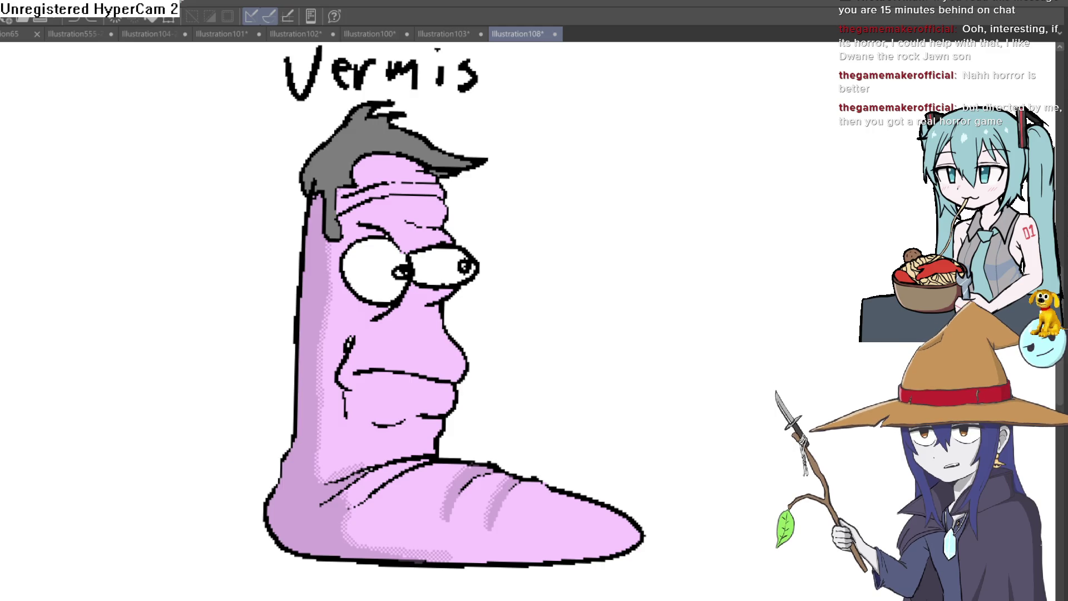
{"action": "left_click_drag", "start_coordinate": [588, 161], "coordinate": [146, 584]}
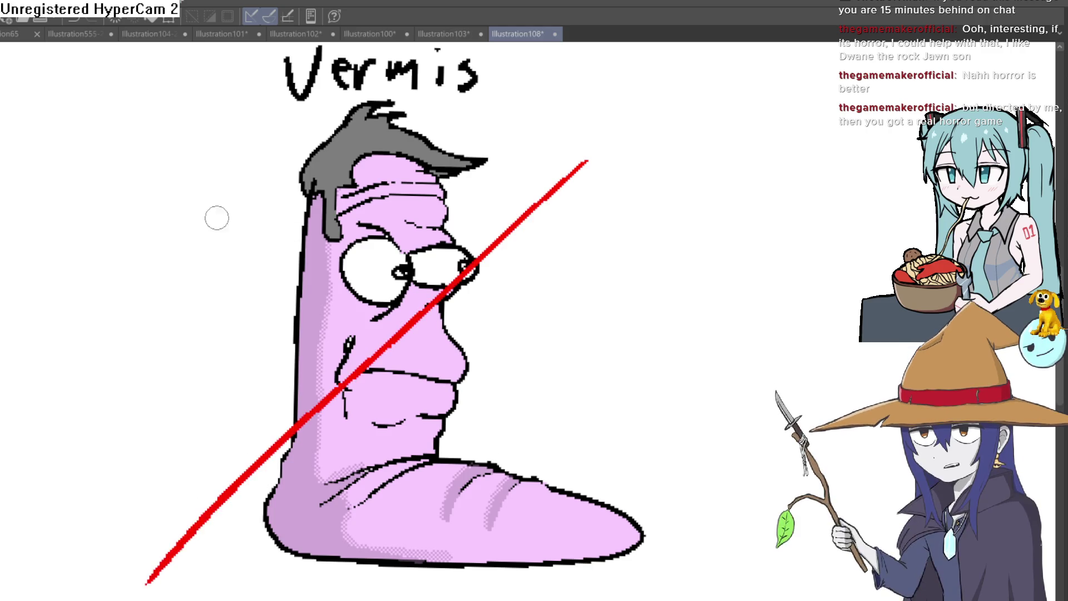
{"action": "left_click_drag", "start_coordinate": [150, 215], "coordinate": [665, 541]}
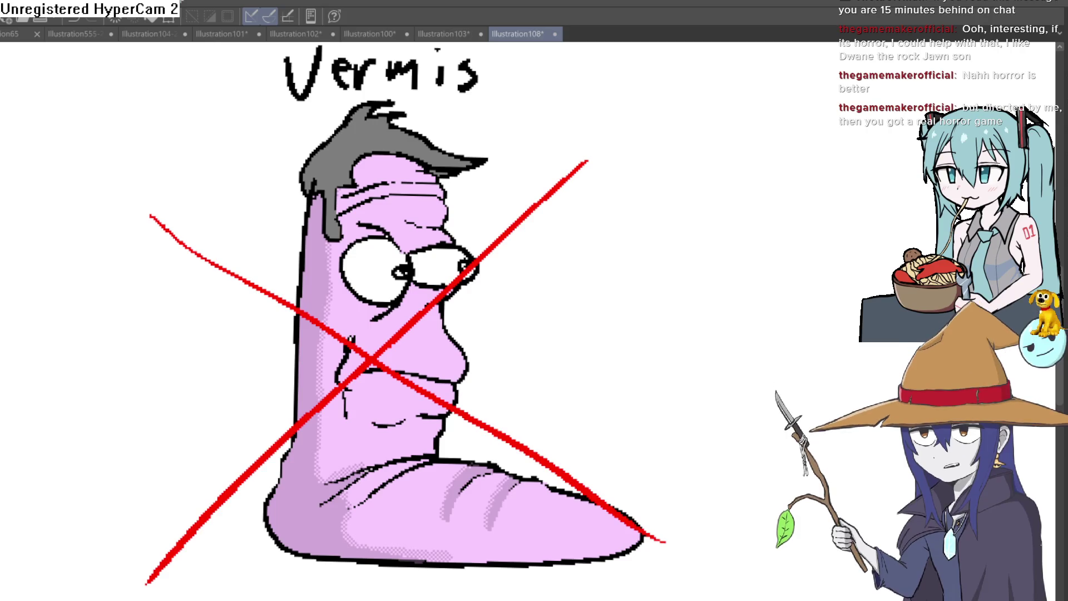
{"action": "key", "text": "ctrl+z"}
{"action": "scroll", "coordinate": [649, 369], "scroll_direction": "down", "scroll_amount": 2}
{"action": "mouse_move", "coordinate": [649, 369]}
{"action": "left_mouse_down"}
{"action": "mouse_move", "coordinate": [687, 195]}
{"action": "mouse_move", "coordinate": [806, 190]}
{"action": "left_mouse_up"}
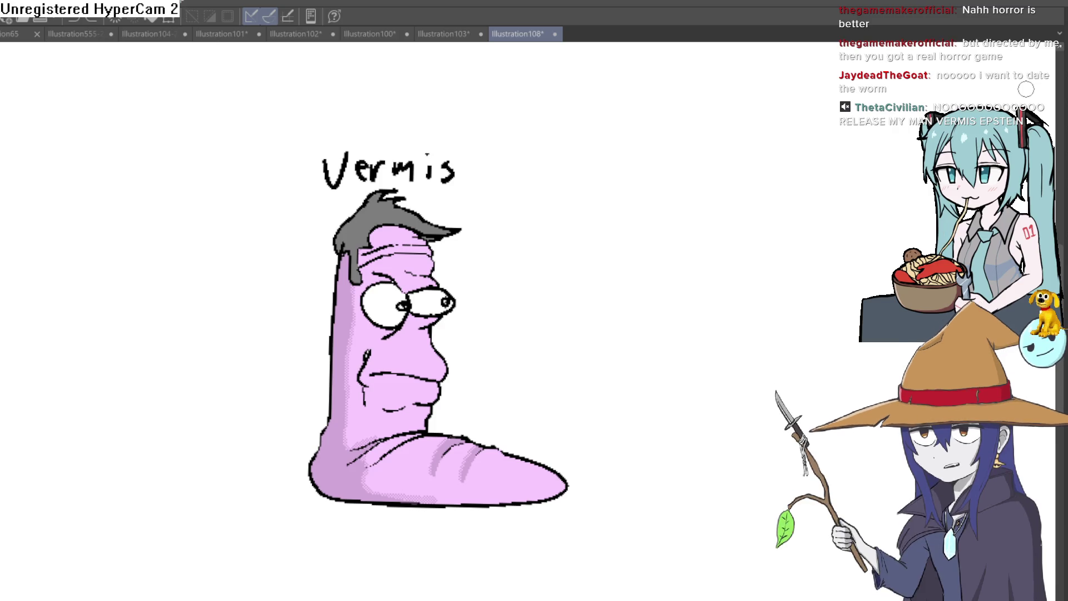
{"action": "left_click", "coordinate": [392, 271]}
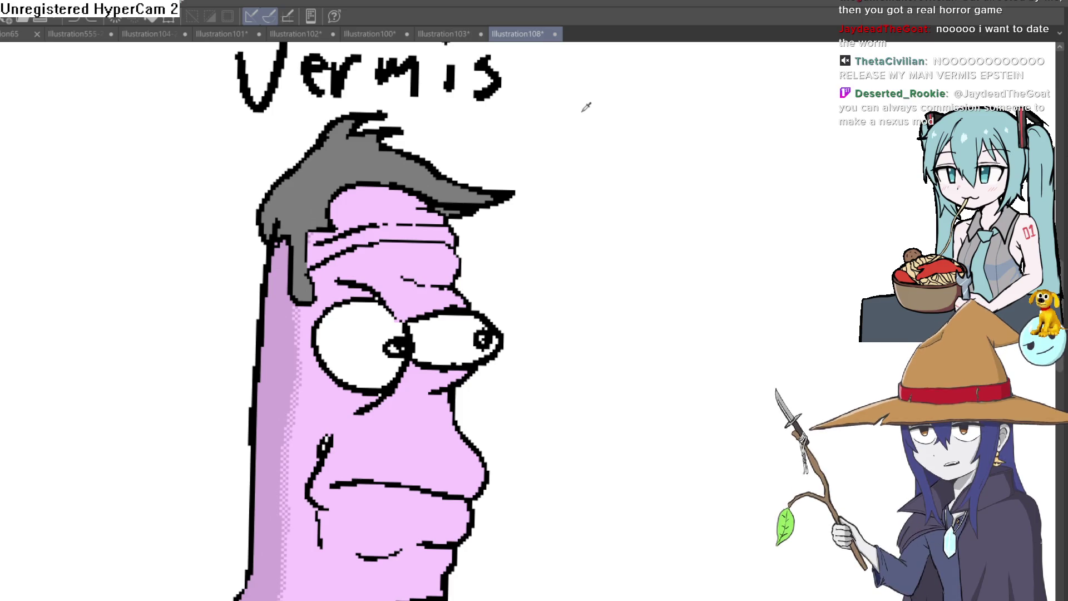
{"action": "scroll", "coordinate": [560, 190], "scroll_direction": "down", "scroll_amount": 5}
{"action": "scroll", "coordinate": [644, 239], "scroll_direction": "down", "scroll_amount": 4}
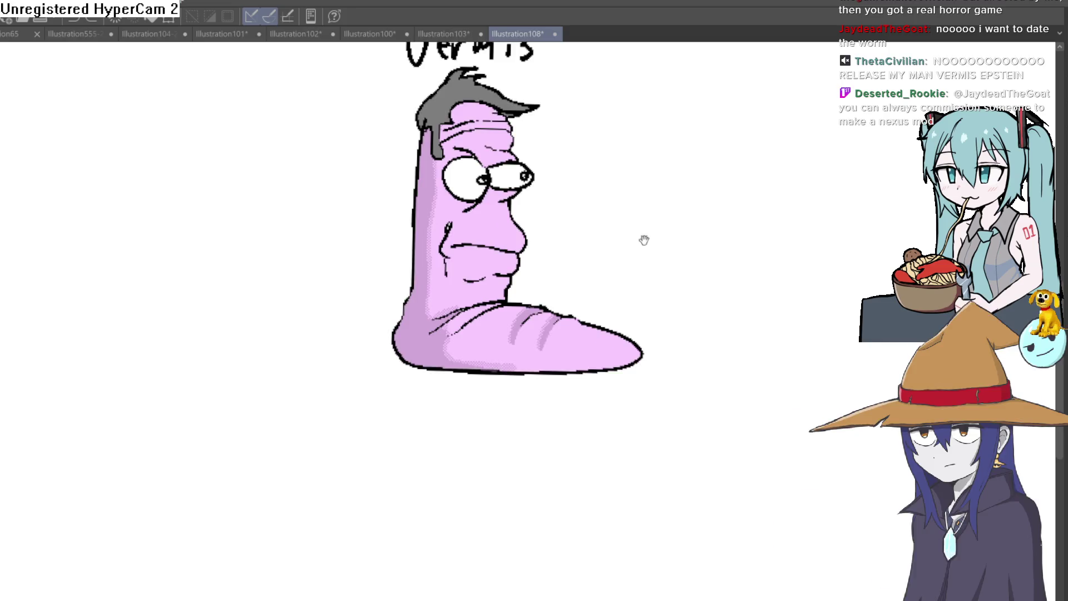
{"action": "mouse_move", "coordinate": [577, 282]}
{"action": "left_mouse_down"}
{"action": "mouse_move", "coordinate": [415, 327]}
{"action": "mouse_move", "coordinate": [492, 342]}
{"action": "mouse_move", "coordinate": [546, 289]}
{"action": "mouse_move", "coordinate": [520, 312]}
{"action": "left_mouse_up"}
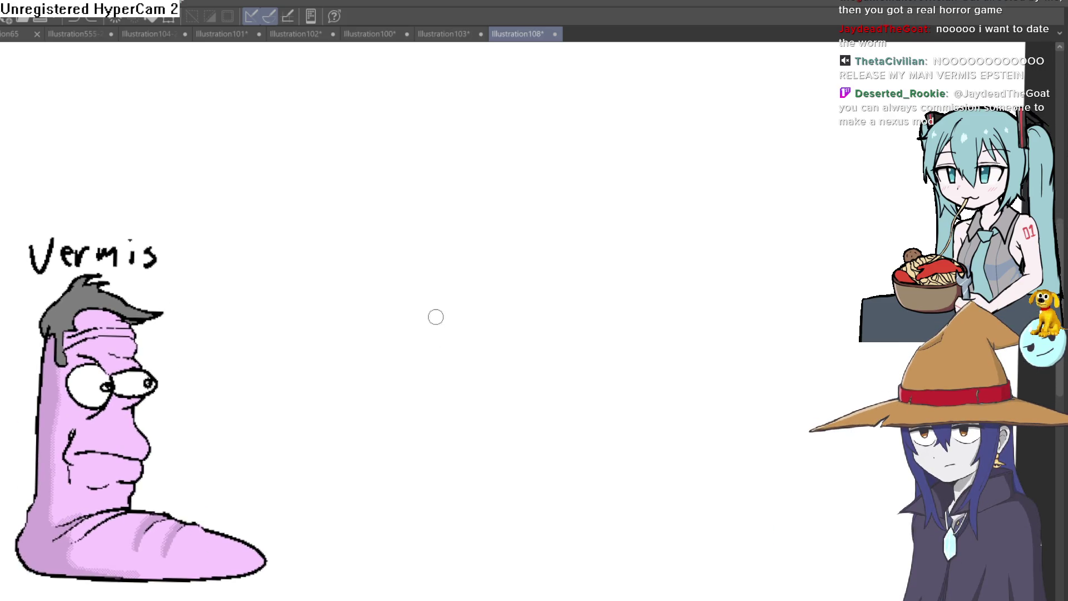
{"action": "mouse_move", "coordinate": [491, 150]}
{"action": "left_mouse_down"}
{"action": "mouse_move", "coordinate": [389, 256]}
{"action": "mouse_move", "coordinate": [536, 155]}
{"action": "mouse_move", "coordinate": [502, 126]}
{"action": "mouse_move", "coordinate": [471, 117]}
{"action": "left_mouse_up"}
{"action": "key", "text": "ctrl+z"}
{"action": "mouse_move", "coordinate": [481, 257]}
{"action": "left_mouse_down"}
{"action": "mouse_move", "coordinate": [562, 134]}
{"action": "mouse_move", "coordinate": [523, 245]}
{"action": "left_mouse_up"}
{"action": "key", "text": "ctrl+z"}
{"action": "key", "text": "ctrl+z"}
{"action": "key", "text": "ctrl+z"}
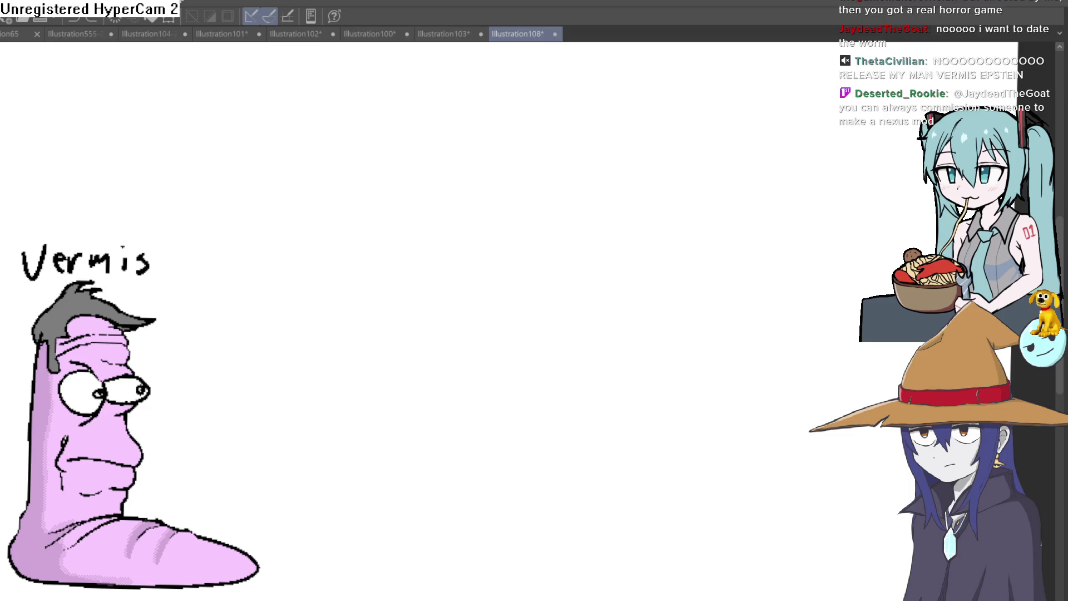
{"action": "scroll", "coordinate": [484, 222], "scroll_direction": "up", "scroll_amount": 2}
{"action": "scroll", "coordinate": [484, 222], "scroll_direction": "right", "scroll_amount": 2}
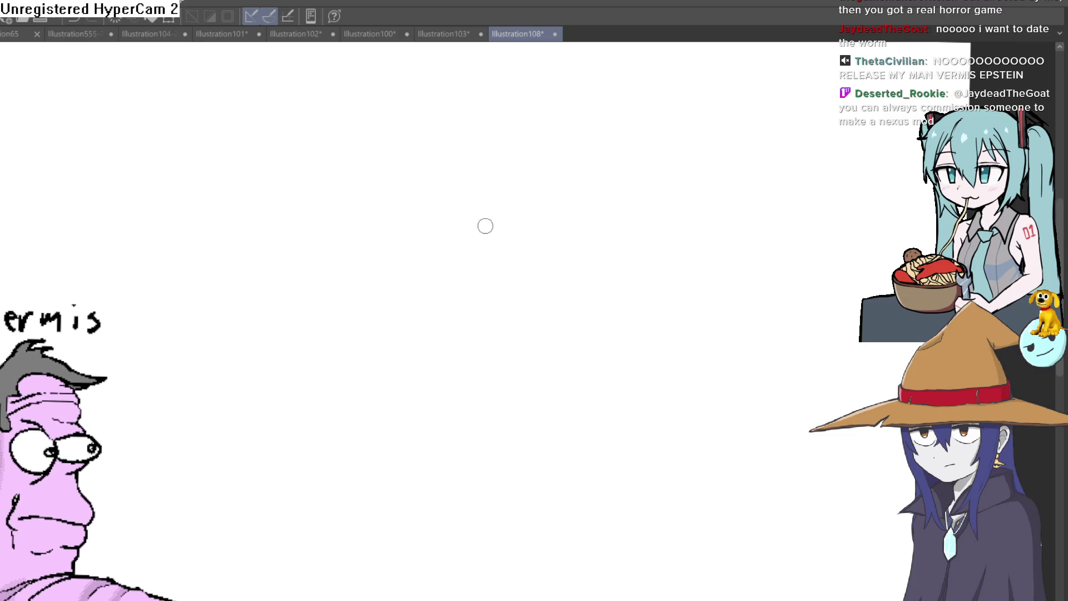
{"action": "left_click_drag", "start_coordinate": [464, 232], "coordinate": [675, 153]}
{"action": "scroll", "coordinate": [330, 277], "scroll_direction": "up", "scroll_amount": 3}
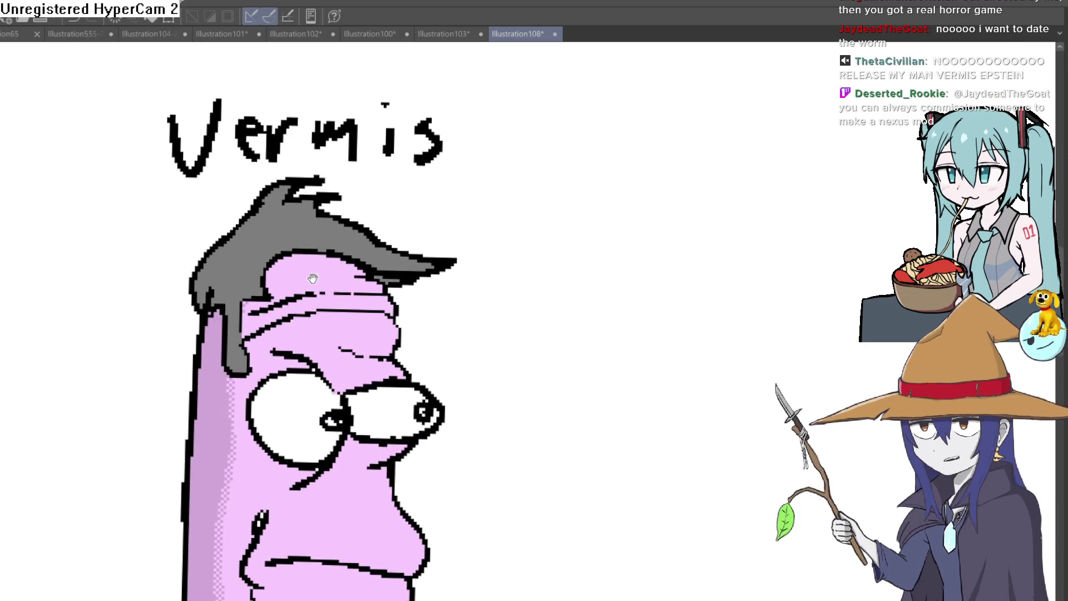
{"action": "scroll", "coordinate": [393, 263], "scroll_direction": "down", "scroll_amount": 2}
{"action": "scroll", "coordinate": [365, 280], "scroll_direction": "up", "scroll_amount": 2}
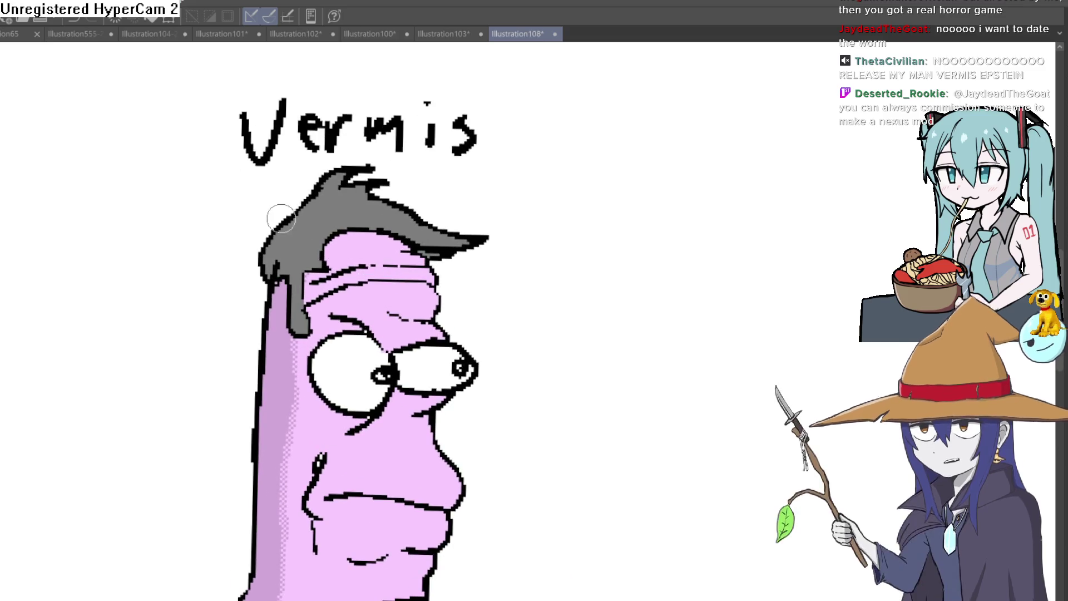
{"action": "left_click_drag", "start_coordinate": [269, 227], "coordinate": [245, 204]}
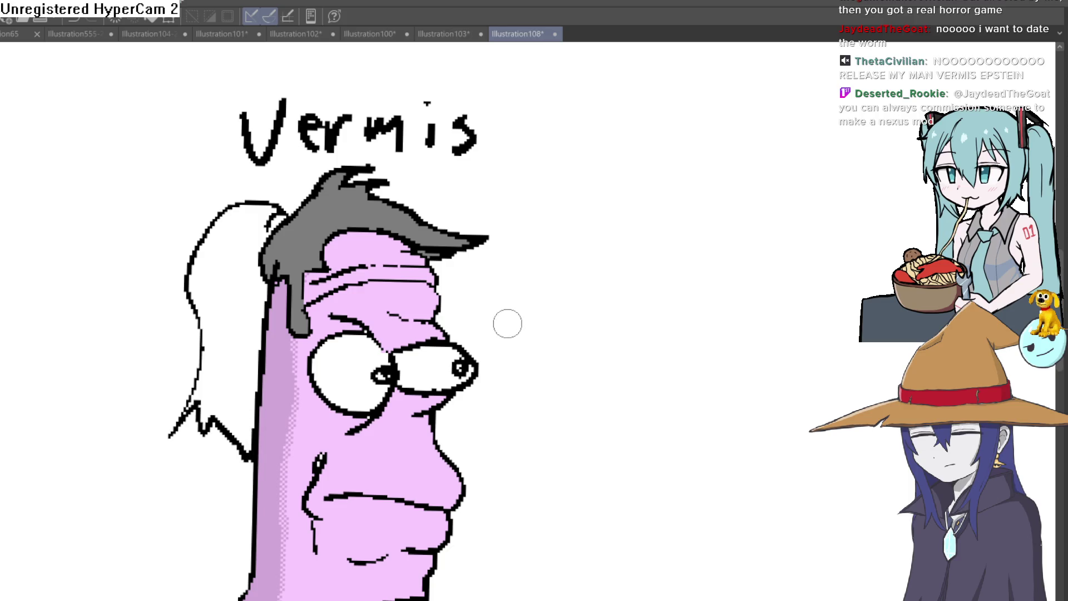
{"action": "scroll", "coordinate": [518, 239], "scroll_direction": "down", "scroll_amount": 2}
{"action": "scroll", "coordinate": [429, 334], "scroll_direction": "up", "scroll_amount": 4}
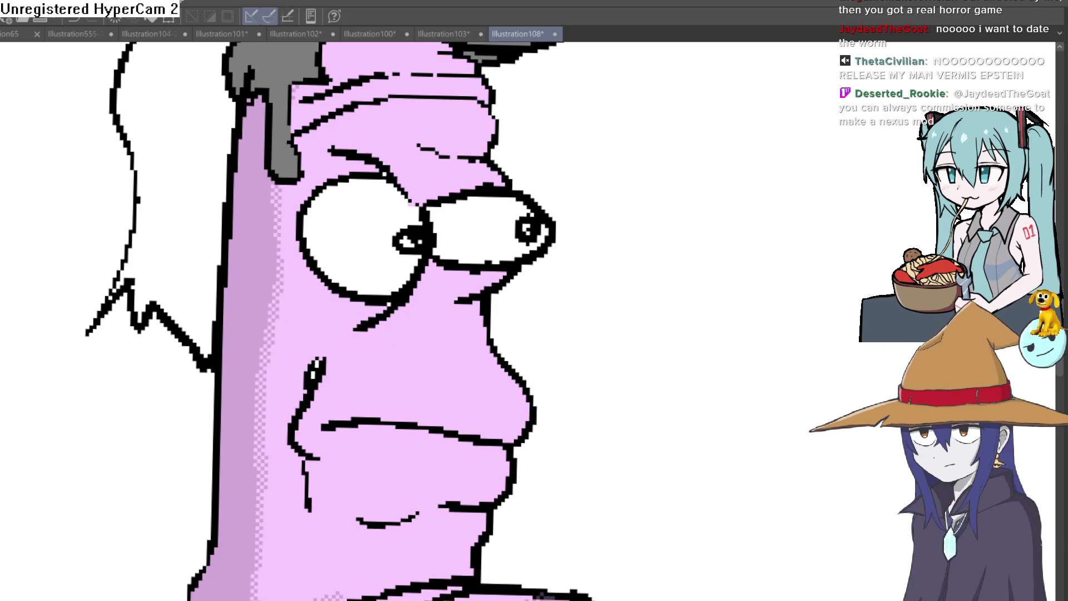
{"action": "left_click_drag", "start_coordinate": [252, 208], "coordinate": [277, 404]}
{"action": "left_click", "coordinate": [283, 268]}
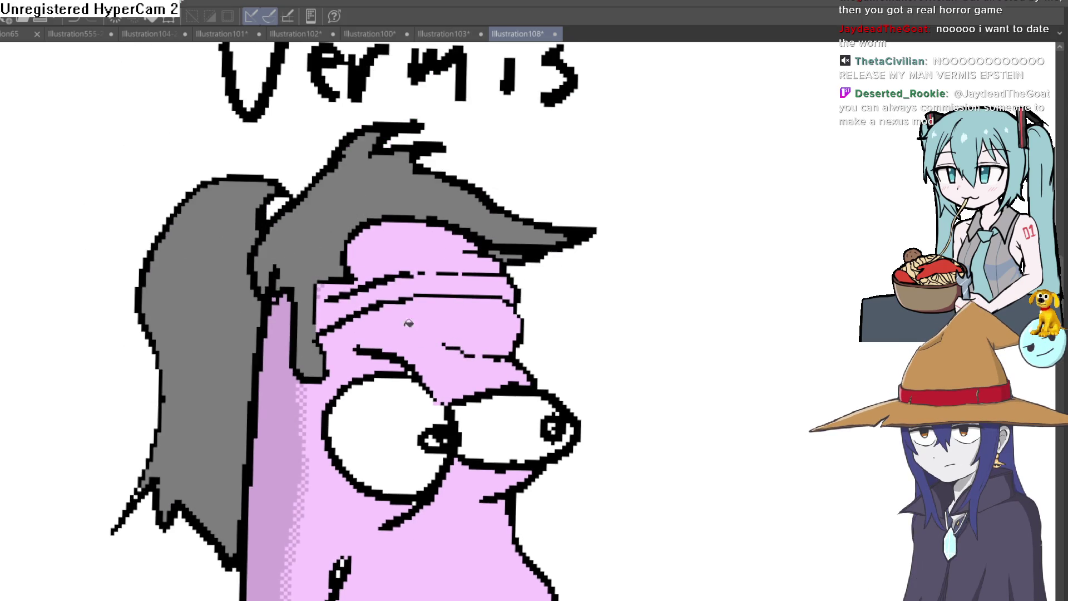
{"action": "scroll", "coordinate": [480, 299], "scroll_direction": "down", "scroll_amount": 5}
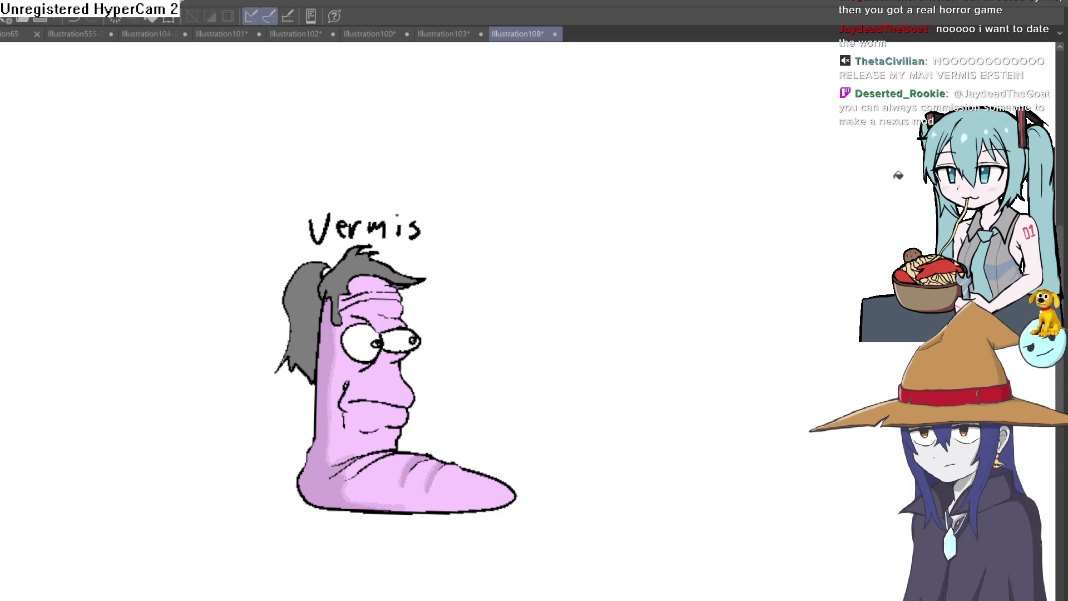
{"action": "left_click_drag", "start_coordinate": [553, 262], "coordinate": [566, 246]}
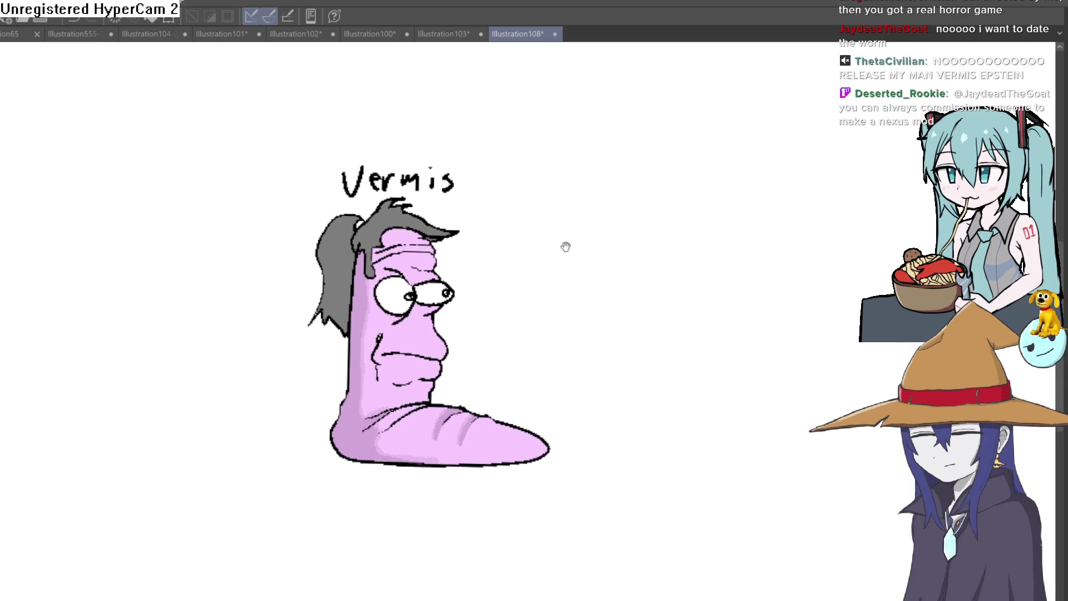
{"action": "key", "text": "ctrl+z"}
{"action": "key", "text": "ctrl+z"}
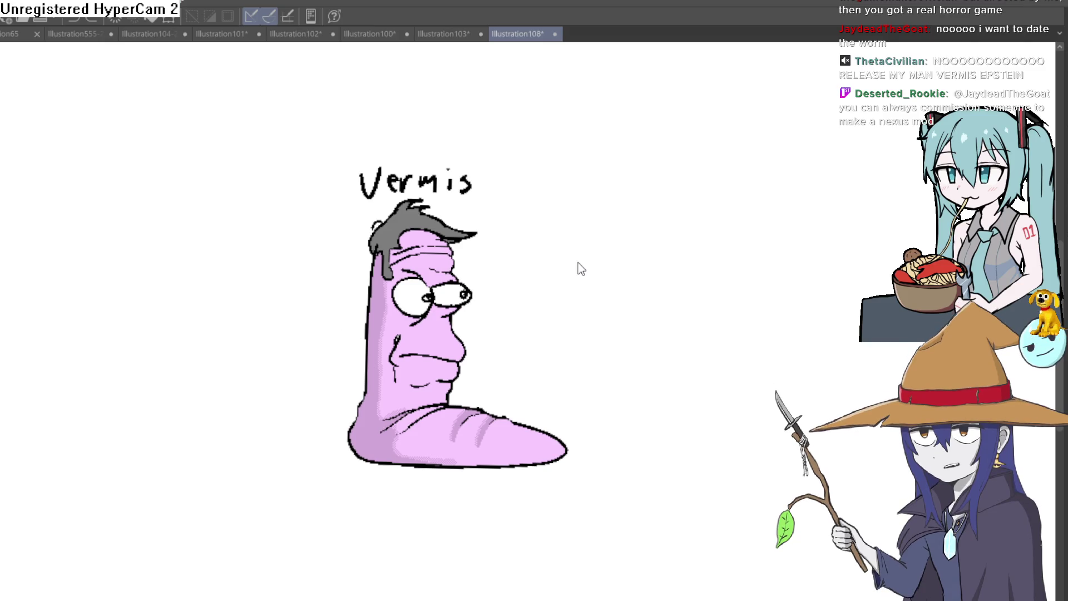
{"action": "left_click_drag", "start_coordinate": [535, 273], "coordinate": [386, 306]}
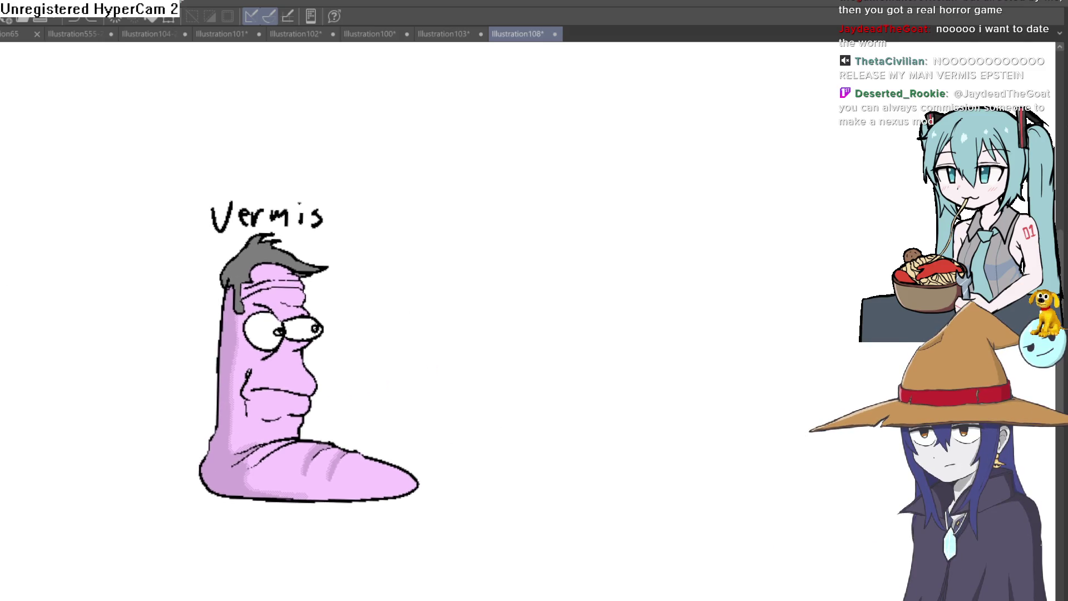
{"action": "left_click_drag", "start_coordinate": [448, 259], "coordinate": [420, 261]}
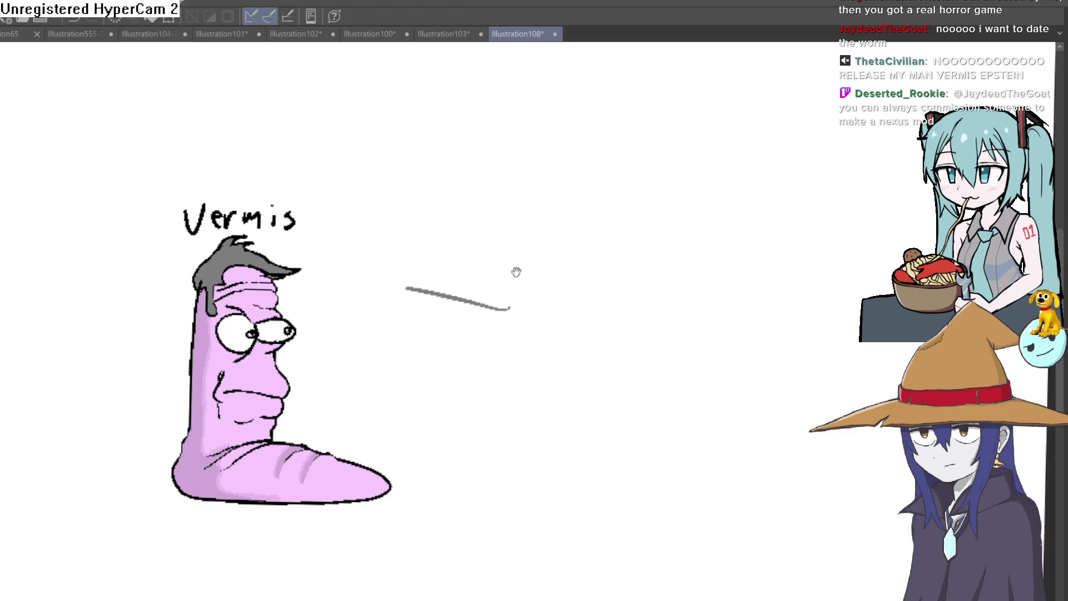
{"action": "left_click_drag", "start_coordinate": [515, 273], "coordinate": [479, 282]}
{"action": "key", "text": "ctrl+z"}
{"action": "left_click_drag", "start_coordinate": [551, 245], "coordinate": [527, 243]}
{"action": "left_click_drag", "start_coordinate": [501, 286], "coordinate": [435, 304]}
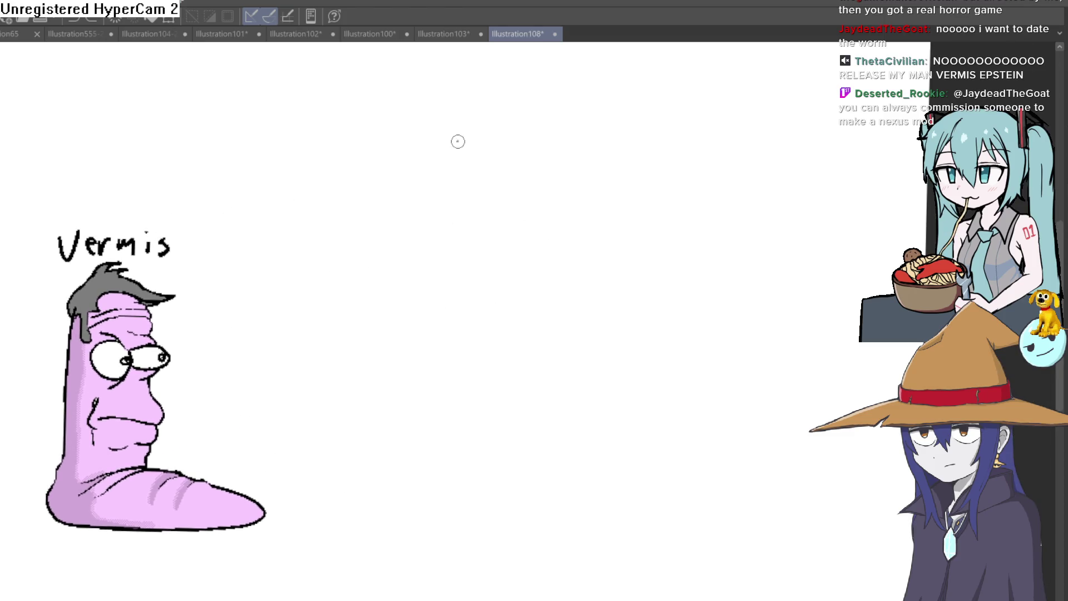
{"action": "left_click_drag", "start_coordinate": [406, 259], "coordinate": [455, 250]}
{"action": "key", "text": "ctrl+z"}
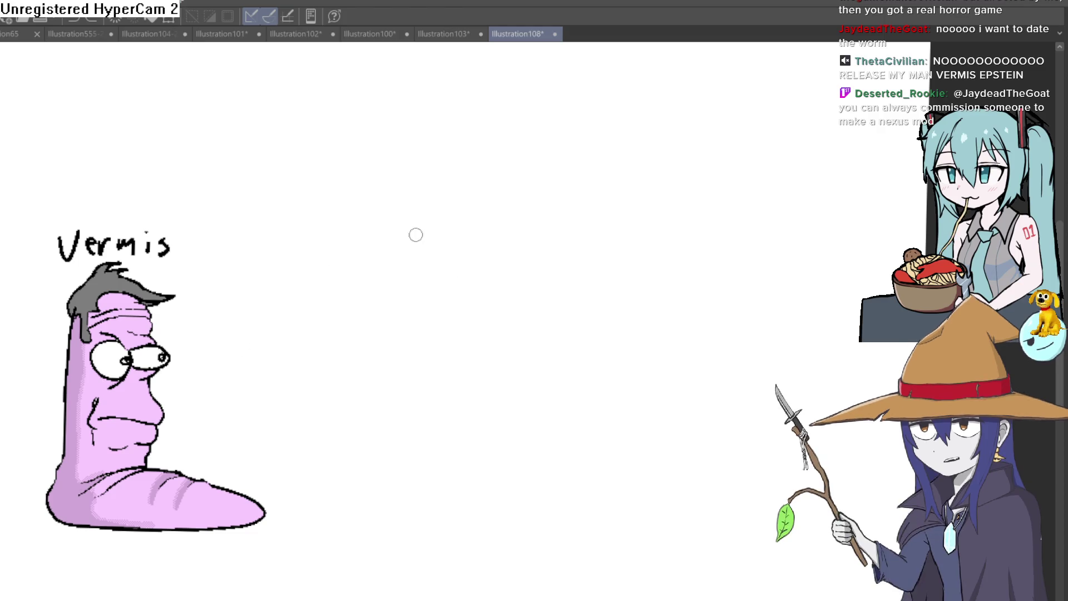
Step: Draw the head's ball shape, redoing the first circle, and a horizontal guideline across it
{"action": "left_click_drag", "start_coordinate": [559, 134], "coordinate": [529, 131]}
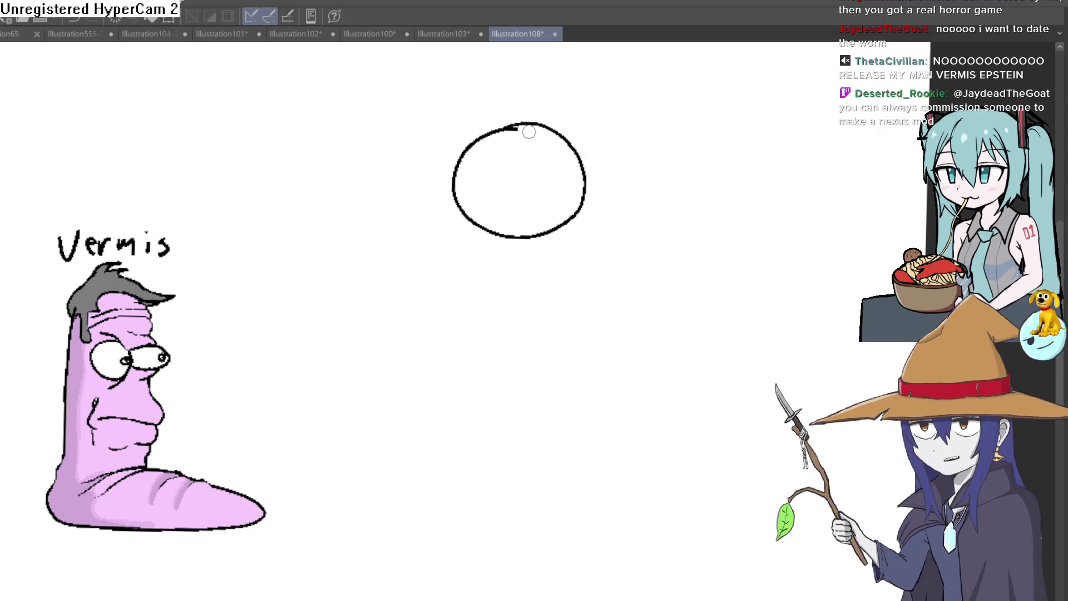
{"action": "key", "text": "ctrl+z"}
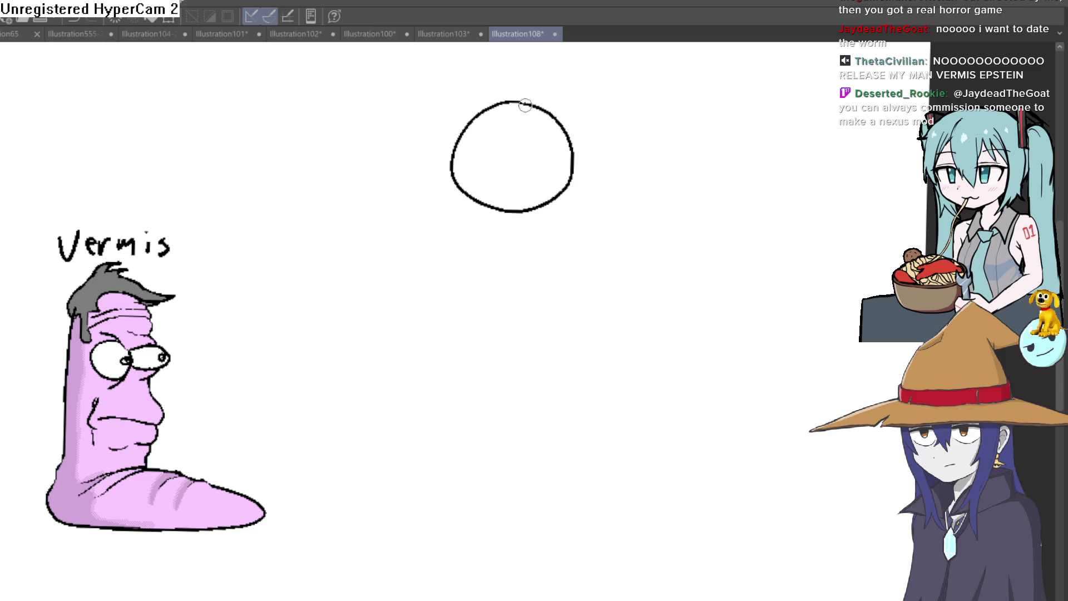
{"action": "left_click_drag", "start_coordinate": [454, 161], "coordinate": [567, 156]}
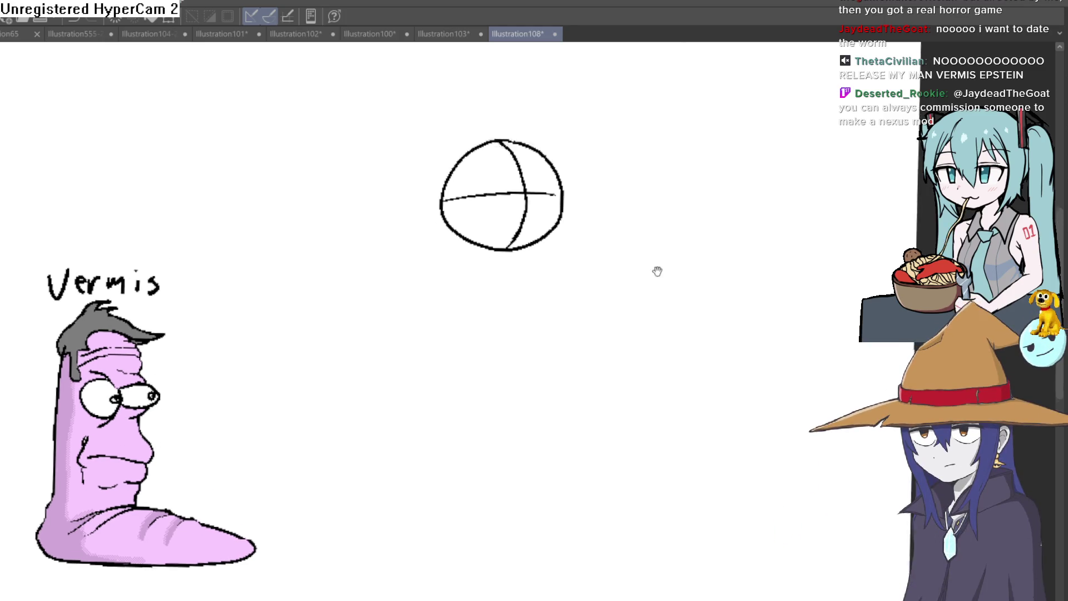
Step: Add the jaw line, the vertical centre line, and reinforcing strokes on the ball's right edge
{"action": "scroll", "coordinate": [582, 188], "scroll_direction": "up", "scroll_amount": 3}
{"action": "mouse_move", "coordinate": [567, 135]}
{"action": "left_mouse_down"}
{"action": "mouse_move", "coordinate": [580, 246]}
{"action": "mouse_move", "coordinate": [485, 353]}
{"action": "mouse_move", "coordinate": [444, 365]}
{"action": "left_mouse_up"}
{"action": "mouse_move", "coordinate": [410, 82]}
{"action": "left_mouse_down"}
{"action": "mouse_move", "coordinate": [443, 166]}
{"action": "mouse_move", "coordinate": [445, 409]}
{"action": "left_mouse_up"}
{"action": "left_click_drag", "start_coordinate": [457, 327], "coordinate": [454, 356]}
{"action": "left_click_drag", "start_coordinate": [558, 186], "coordinate": [545, 225]}
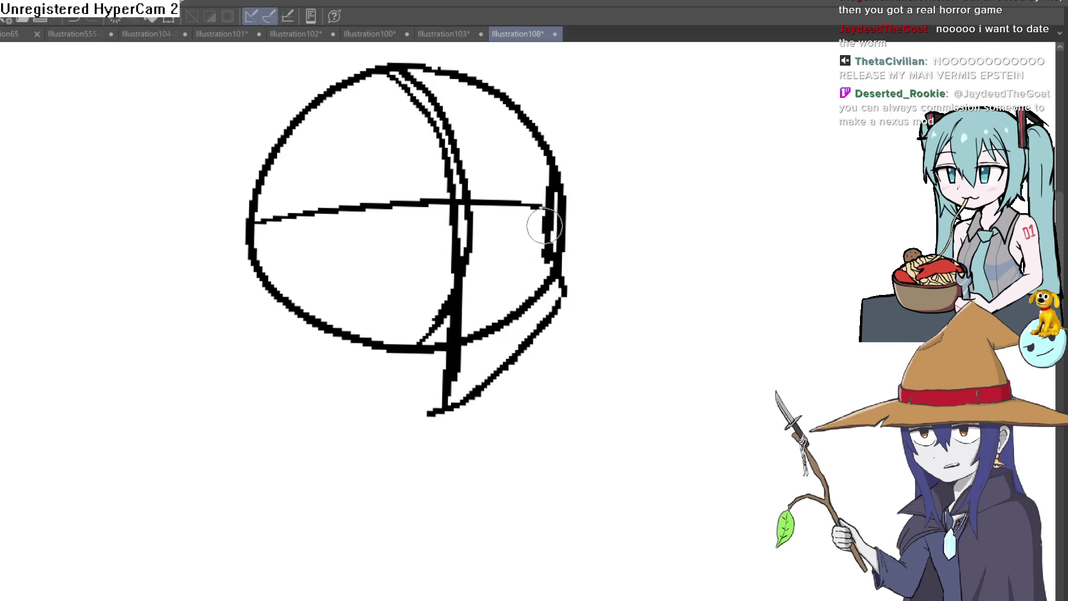
{"action": "left_click_drag", "start_coordinate": [548, 302], "coordinate": [451, 398]}
{"action": "left_click_drag", "start_coordinate": [611, 288], "coordinate": [535, 387]}
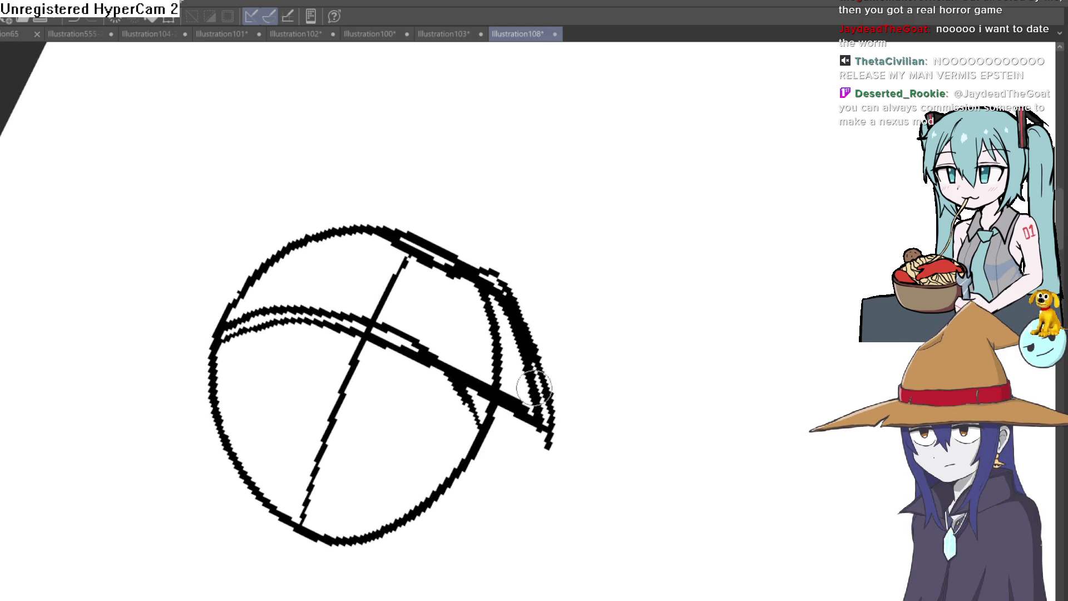
{"action": "mouse_move", "coordinate": [625, 386]}
{"action": "left_mouse_down"}
{"action": "mouse_move", "coordinate": [679, 415]}
{"action": "mouse_move", "coordinate": [699, 398]}
{"action": "left_mouse_up"}
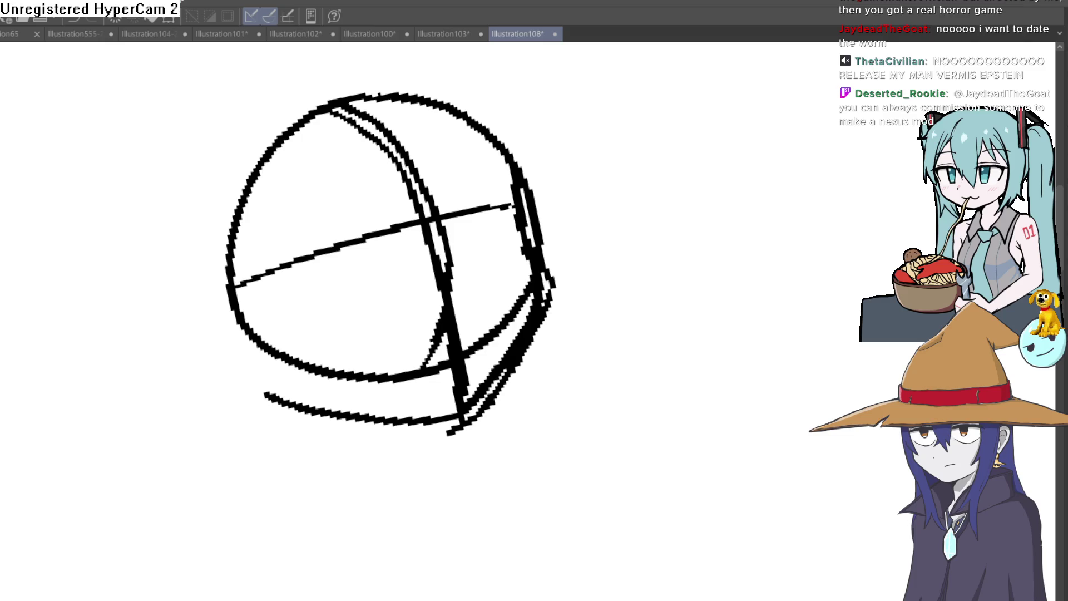
Step: Remove a stray V stroke and erase the duplicate line on the sphere's right edge
{"action": "mouse_move", "coordinate": [656, 207]}
{"action": "left_mouse_down"}
{"action": "mouse_move", "coordinate": [655, 246]}
{"action": "mouse_move", "coordinate": [698, 262]}
{"action": "left_mouse_up"}
{"action": "key", "text": "ctrl+z"}
{"action": "key", "text": "asciicircum"}
{"action": "mouse_move", "coordinate": [568, 294]}
{"action": "left_mouse_down"}
{"action": "mouse_move", "coordinate": [565, 310]}
{"action": "mouse_move", "coordinate": [579, 109]}
{"action": "left_mouse_up"}
{"action": "left_click_drag", "start_coordinate": [680, 235], "coordinate": [681, 232]}
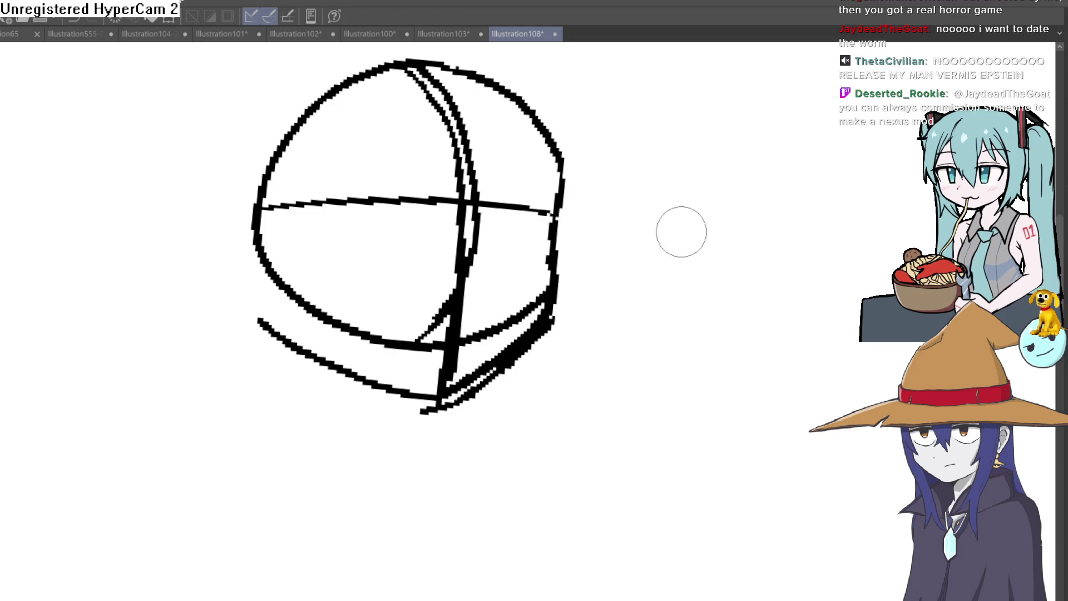
Step: Erase the leftover right-edge stroke and redraw the sphere's right edge as one line
{"action": "mouse_move", "coordinate": [580, 268]}
{"action": "left_mouse_down"}
{"action": "mouse_move", "coordinate": [606, 253]}
{"action": "mouse_move", "coordinate": [635, 300]}
{"action": "mouse_move", "coordinate": [615, 327]}
{"action": "mouse_move", "coordinate": [599, 294]}
{"action": "left_mouse_up"}
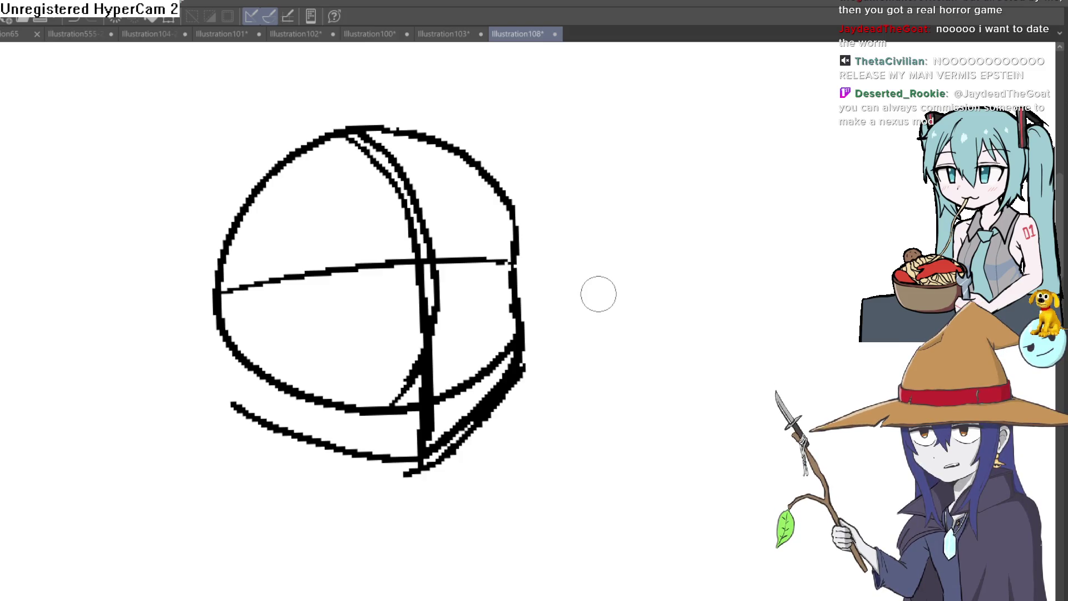
{"action": "left_click_drag", "start_coordinate": [598, 293], "coordinate": [576, 344]}
{"action": "mouse_move", "coordinate": [594, 244]}
{"action": "left_mouse_down"}
{"action": "mouse_move", "coordinate": [656, 295]}
{"action": "mouse_move", "coordinate": [542, 306]}
{"action": "mouse_move", "coordinate": [507, 232]}
{"action": "left_mouse_up"}
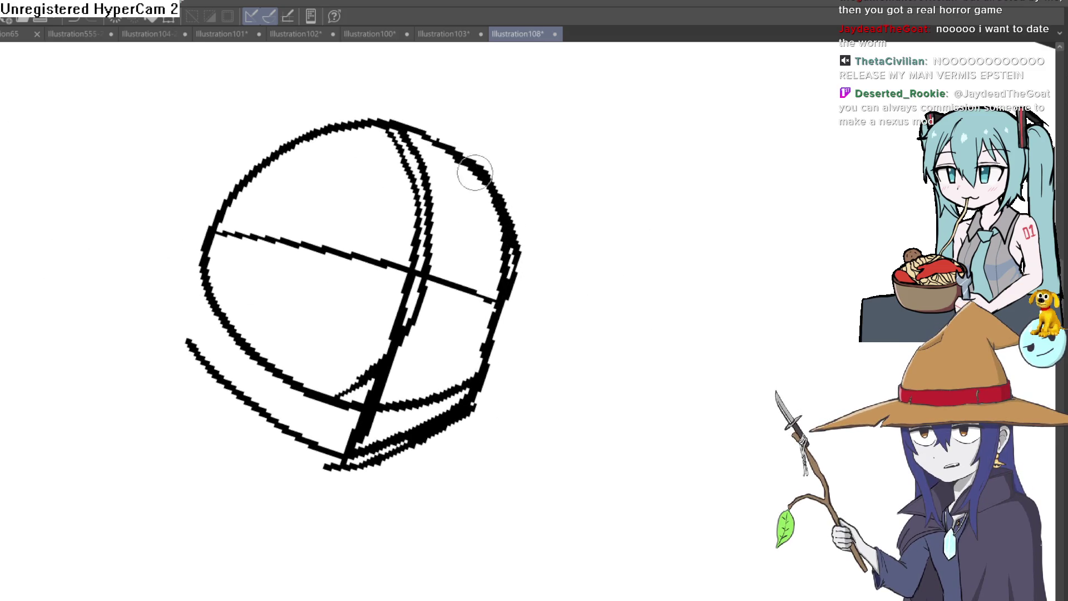
{"action": "mouse_move", "coordinate": [586, 200]}
{"action": "left_mouse_down"}
{"action": "mouse_move", "coordinate": [545, 243]}
{"action": "mouse_move", "coordinate": [592, 231]}
{"action": "mouse_move", "coordinate": [560, 256]}
{"action": "left_mouse_up"}
{"action": "scroll", "coordinate": [523, 283], "scroll_direction": "up", "scroll_amount": 3}
{"action": "mouse_move", "coordinate": [479, 228]}
{"action": "left_mouse_down"}
{"action": "mouse_move", "coordinate": [460, 222]}
{"action": "mouse_move", "coordinate": [494, 305]}
{"action": "left_mouse_up"}
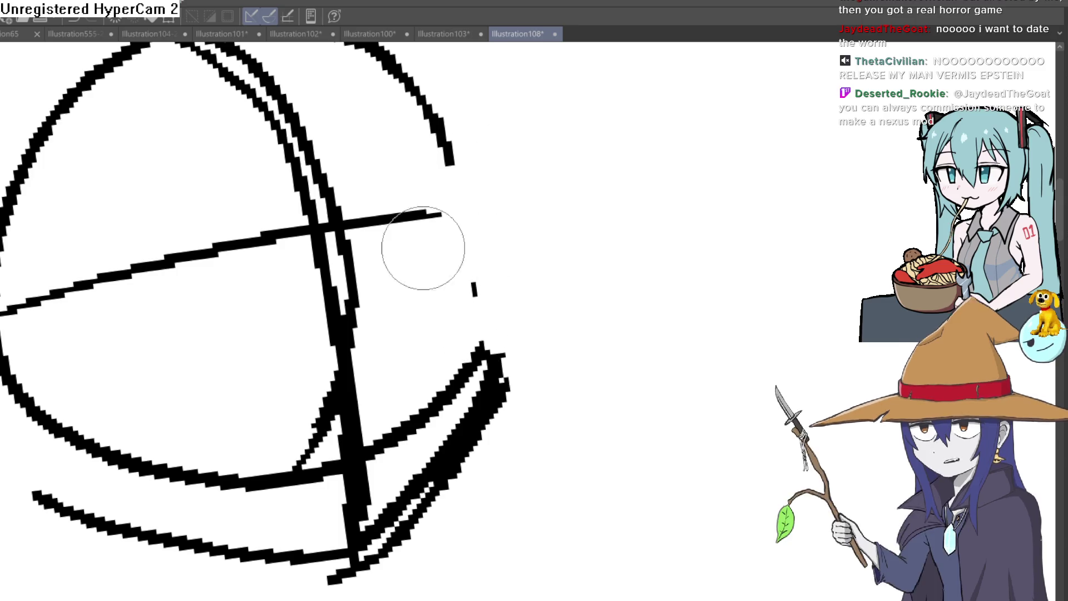
{"action": "mouse_move", "coordinate": [415, 111]}
{"action": "left_mouse_down"}
{"action": "mouse_move", "coordinate": [490, 396]}
{"action": "mouse_move", "coordinate": [505, 410]}
{"action": "mouse_move", "coordinate": [382, 568]}
{"action": "left_mouse_up"}
Step: With the view upright again, thicken the top-right outline of the head
{"action": "scroll", "coordinate": [465, 477], "scroll_direction": "down", "scroll_amount": 2}
{"action": "mouse_move", "coordinate": [590, 312]}
{"action": "left_mouse_down"}
{"action": "mouse_move", "coordinate": [566, 277]}
{"action": "mouse_move", "coordinate": [620, 265]}
{"action": "mouse_move", "coordinate": [610, 272]}
{"action": "mouse_move", "coordinate": [620, 224]}
{"action": "left_mouse_up"}
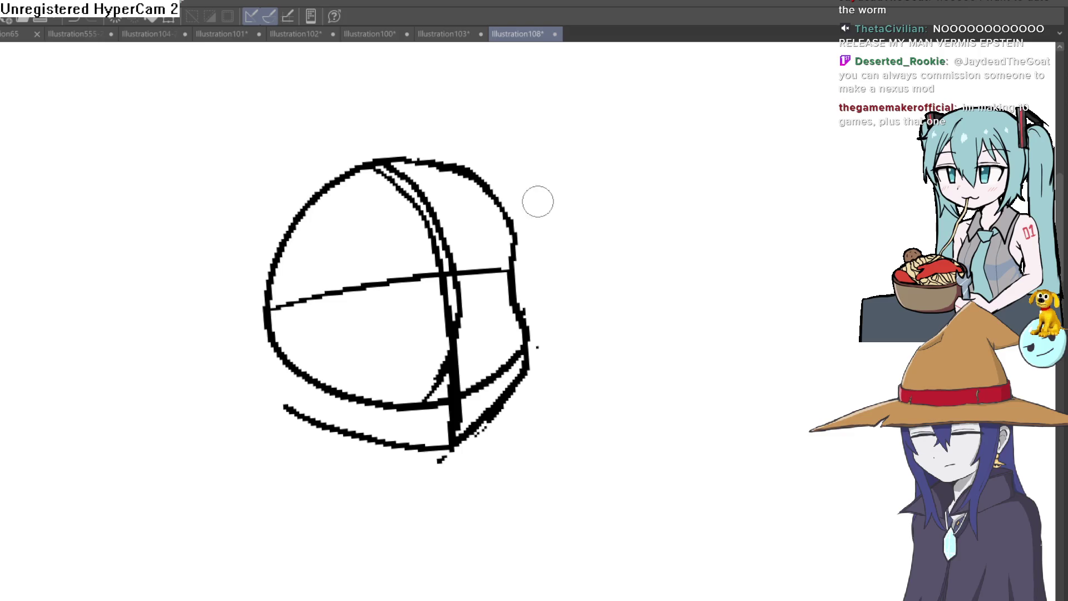
{"action": "left_click_drag", "start_coordinate": [615, 244], "coordinate": [657, 194]}
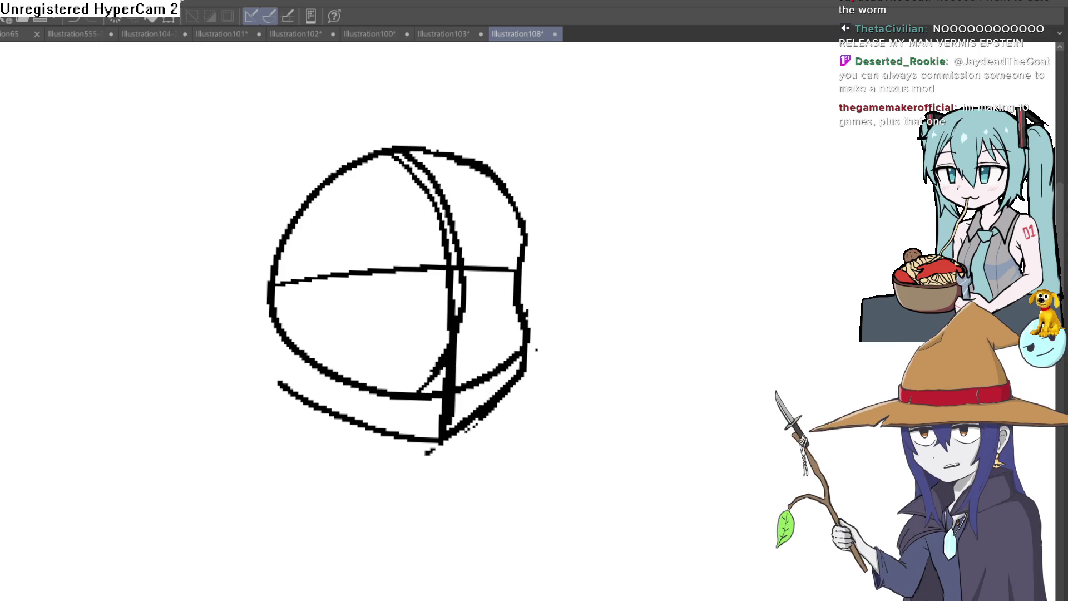
{"action": "mouse_move", "coordinate": [478, 149]}
{"action": "left_mouse_down"}
{"action": "mouse_move", "coordinate": [499, 168]}
{"action": "mouse_move", "coordinate": [503, 160]}
{"action": "mouse_move", "coordinate": [533, 249]}
{"action": "mouse_move", "coordinate": [503, 171]}
{"action": "mouse_move", "coordinate": [478, 158]}
{"action": "left_mouse_up"}
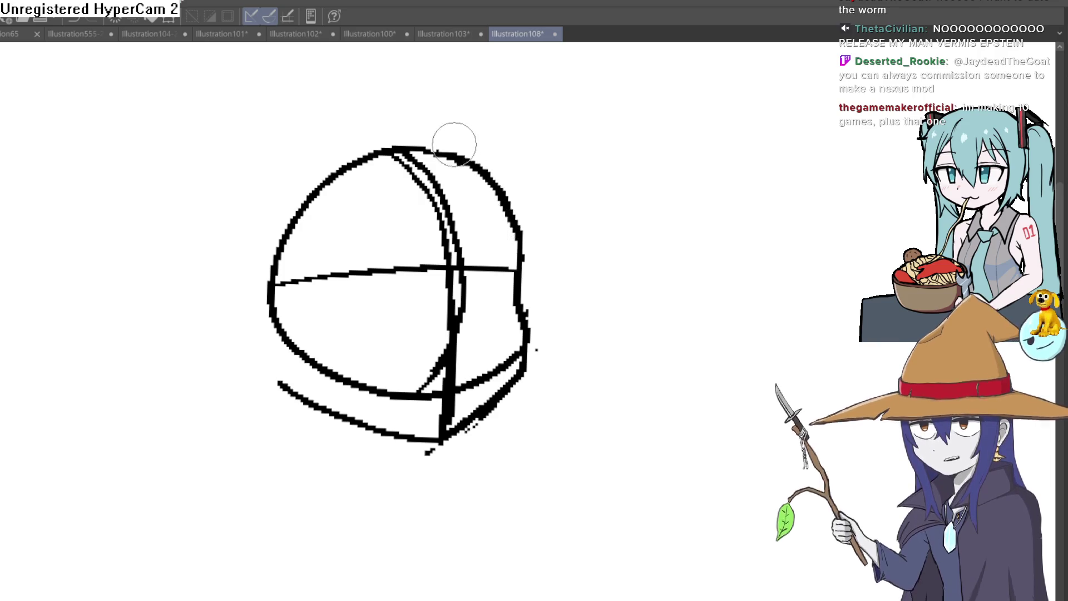
Step: Add a thick lower-right stroke and a longer upper arc, erasing stray marks near the arc
{"action": "scroll", "coordinate": [540, 229], "scroll_direction": "down", "scroll_amount": 1}
{"action": "scroll", "coordinate": [541, 251], "scroll_direction": "up", "scroll_amount": 2}
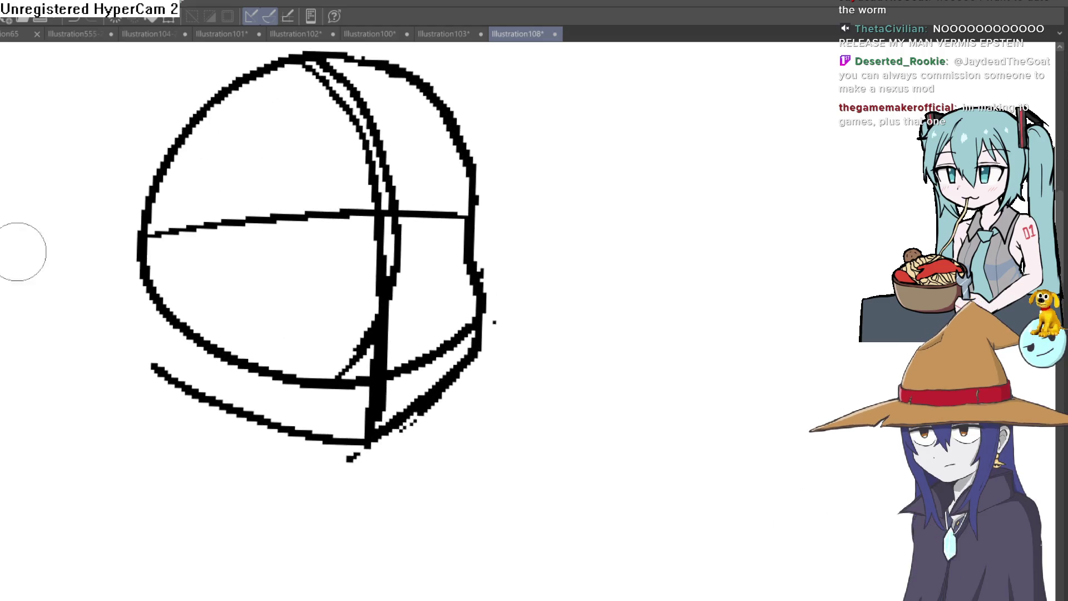
{"action": "scroll", "coordinate": [474, 224], "scroll_direction": "up", "scroll_amount": 3}
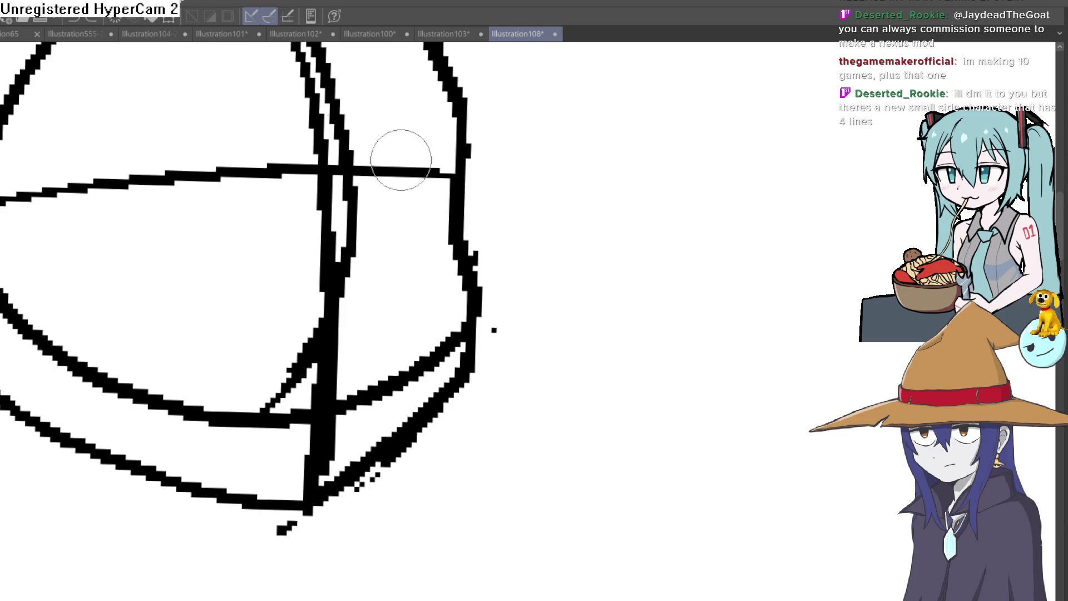
{"action": "left_click_drag", "start_coordinate": [452, 355], "coordinate": [416, 408]}
{"action": "mouse_move", "coordinate": [342, 462]}
{"action": "left_mouse_down"}
{"action": "mouse_move", "coordinate": [548, 450]}
{"action": "mouse_move", "coordinate": [381, 456]}
{"action": "mouse_move", "coordinate": [584, 305]}
{"action": "mouse_move", "coordinate": [398, 340]}
{"action": "left_mouse_up"}
{"action": "mouse_move", "coordinate": [332, 292]}
{"action": "left_mouse_down"}
{"action": "mouse_move", "coordinate": [549, 178]}
{"action": "mouse_move", "coordinate": [673, 174]}
{"action": "left_mouse_up"}
{"action": "mouse_move", "coordinate": [395, 209]}
{"action": "left_mouse_down"}
{"action": "mouse_move", "coordinate": [312, 289]}
{"action": "mouse_move", "coordinate": [281, 369]}
{"action": "mouse_move", "coordinate": [273, 489]}
{"action": "mouse_move", "coordinate": [317, 556]}
{"action": "left_mouse_up"}
{"action": "mouse_move", "coordinate": [446, 321]}
{"action": "left_mouse_down"}
{"action": "mouse_move", "coordinate": [501, 311]}
{"action": "mouse_move", "coordinate": [587, 353]}
{"action": "mouse_move", "coordinate": [581, 210]}
{"action": "left_mouse_up"}
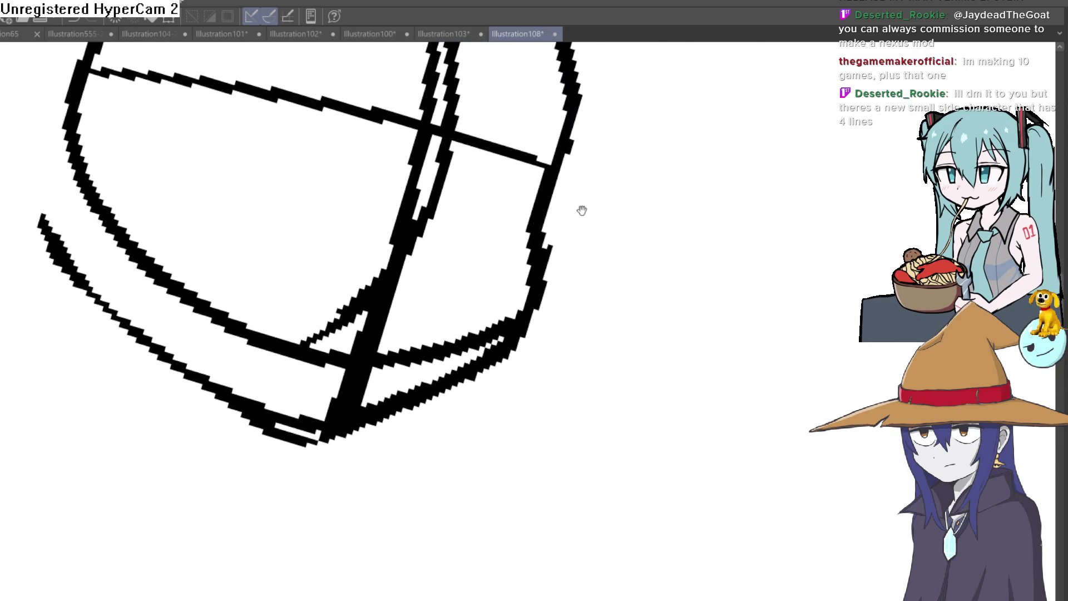
{"action": "mouse_move", "coordinate": [584, 305]}
{"action": "left_mouse_down"}
{"action": "mouse_move", "coordinate": [625, 295]}
{"action": "mouse_move", "coordinate": [583, 280]}
{"action": "mouse_move", "coordinate": [600, 261]}
{"action": "left_mouse_up"}
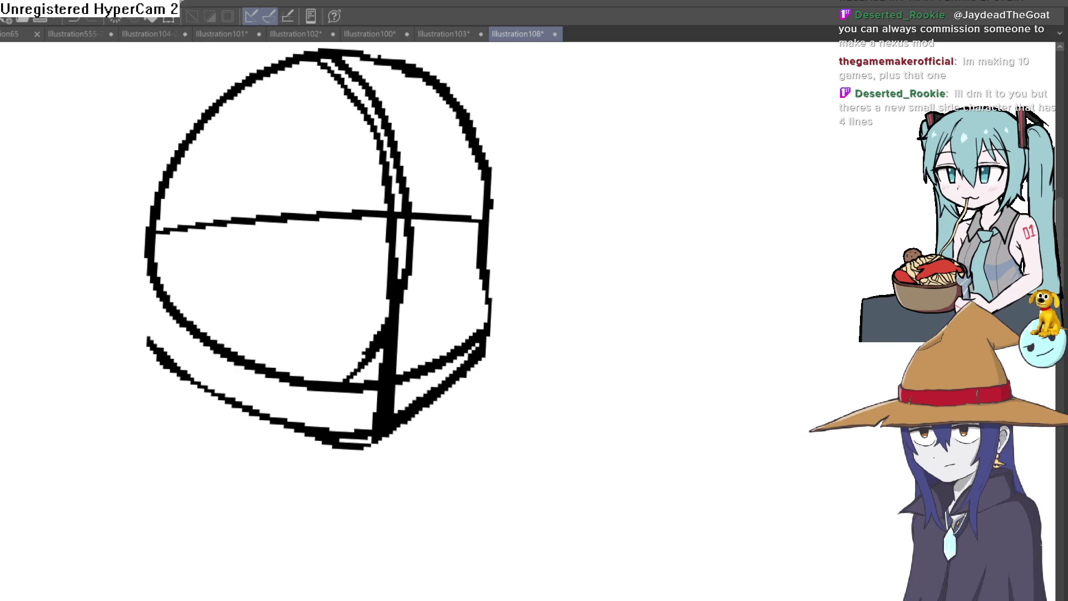
Step: Redraw the head outline rounder over the top and along the upper-left edge
{"action": "mouse_move", "coordinate": [439, 261]}
{"action": "left_mouse_down"}
{"action": "mouse_move", "coordinate": [833, 262]}
{"action": "mouse_move", "coordinate": [587, 262]}
{"action": "mouse_move", "coordinate": [404, 320]}
{"action": "left_mouse_up"}
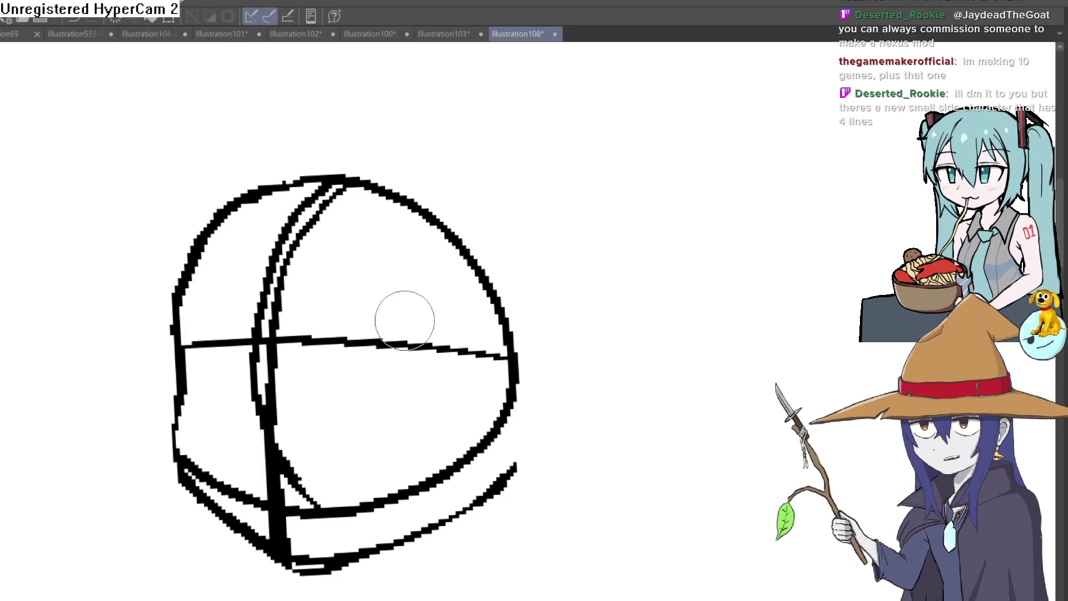
{"action": "left_click_drag", "start_coordinate": [603, 250], "coordinate": [554, 218]}
{"action": "left_click_drag", "start_coordinate": [358, 174], "coordinate": [344, 166]}
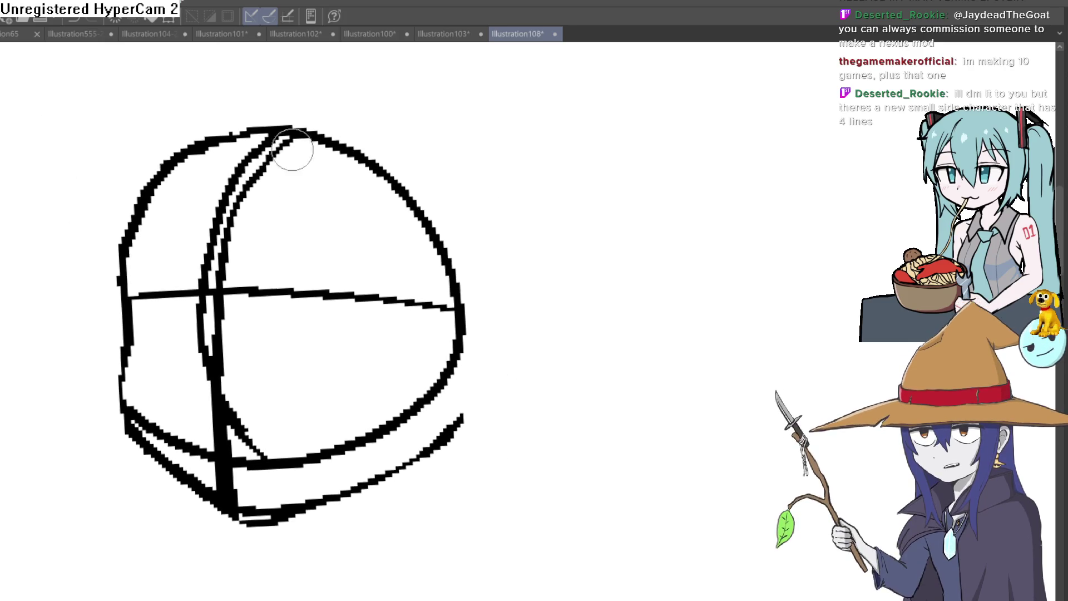
{"action": "mouse_move", "coordinate": [125, 302]}
{"action": "left_mouse_down"}
{"action": "mouse_move", "coordinate": [177, 186]}
{"action": "mouse_move", "coordinate": [325, 122]}
{"action": "mouse_move", "coordinate": [412, 159]}
{"action": "mouse_move", "coordinate": [478, 260]}
{"action": "left_mouse_up"}
{"action": "mouse_move", "coordinate": [477, 375]}
{"action": "left_mouse_down"}
{"action": "mouse_move", "coordinate": [488, 341]}
{"action": "mouse_move", "coordinate": [470, 178]}
{"action": "mouse_move", "coordinate": [231, 124]}
{"action": "mouse_move", "coordinate": [174, 158]}
{"action": "left_mouse_up"}
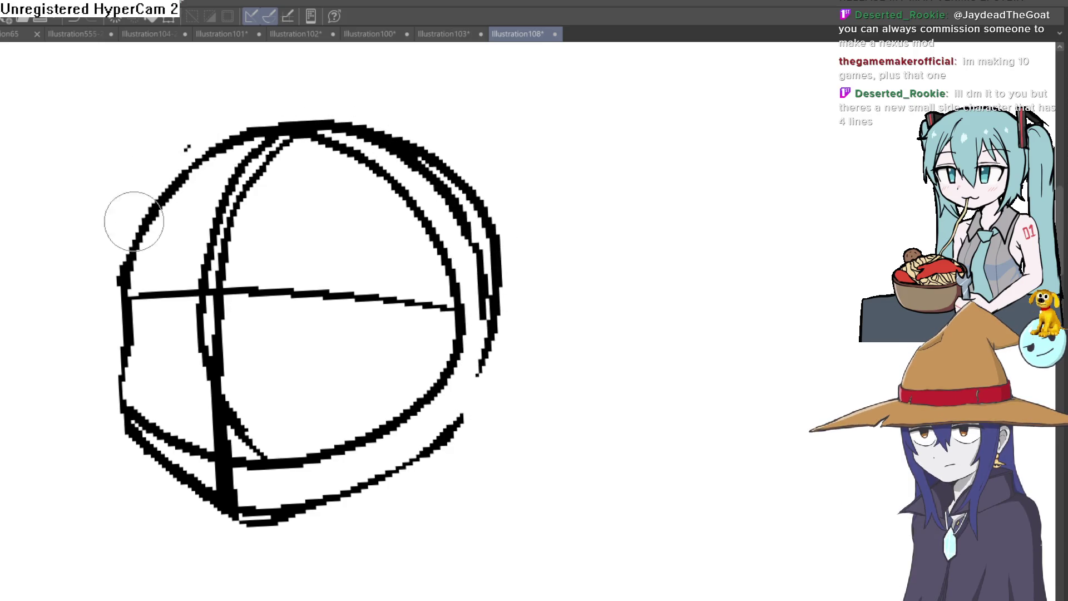
{"action": "left_click_drag", "start_coordinate": [115, 258], "coordinate": [174, 160]}
Step: Erase the stray inner curves along the right edge, upper interior and left side
{"action": "mouse_move", "coordinate": [444, 189]}
{"action": "left_mouse_down"}
{"action": "mouse_move", "coordinate": [345, 143]}
{"action": "mouse_move", "coordinate": [271, 146]}
{"action": "mouse_move", "coordinate": [357, 155]}
{"action": "mouse_move", "coordinate": [432, 219]}
{"action": "left_mouse_up"}
{"action": "mouse_move", "coordinate": [420, 168]}
{"action": "left_mouse_down"}
{"action": "mouse_move", "coordinate": [463, 224]}
{"action": "mouse_move", "coordinate": [481, 334]}
{"action": "mouse_move", "coordinate": [480, 313]}
{"action": "left_mouse_up"}
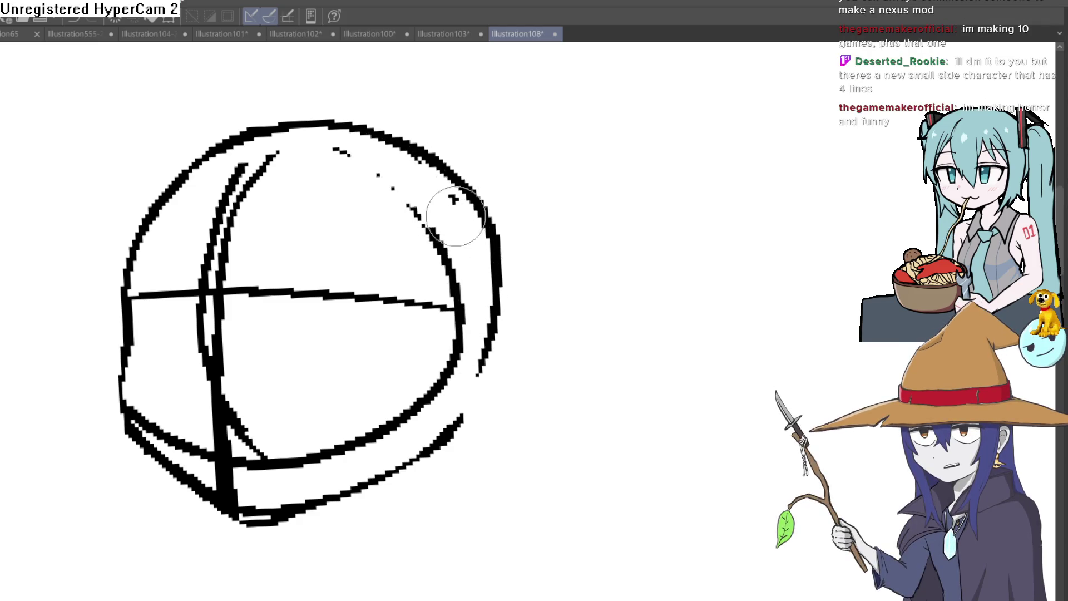
{"action": "mouse_move", "coordinate": [389, 162]}
{"action": "left_mouse_down"}
{"action": "mouse_move", "coordinate": [310, 157]}
{"action": "mouse_move", "coordinate": [216, 218]}
{"action": "left_mouse_up"}
{"action": "mouse_move", "coordinate": [204, 266]}
{"action": "left_mouse_down"}
{"action": "mouse_move", "coordinate": [208, 452]}
{"action": "mouse_move", "coordinate": [188, 454]}
{"action": "left_mouse_up"}
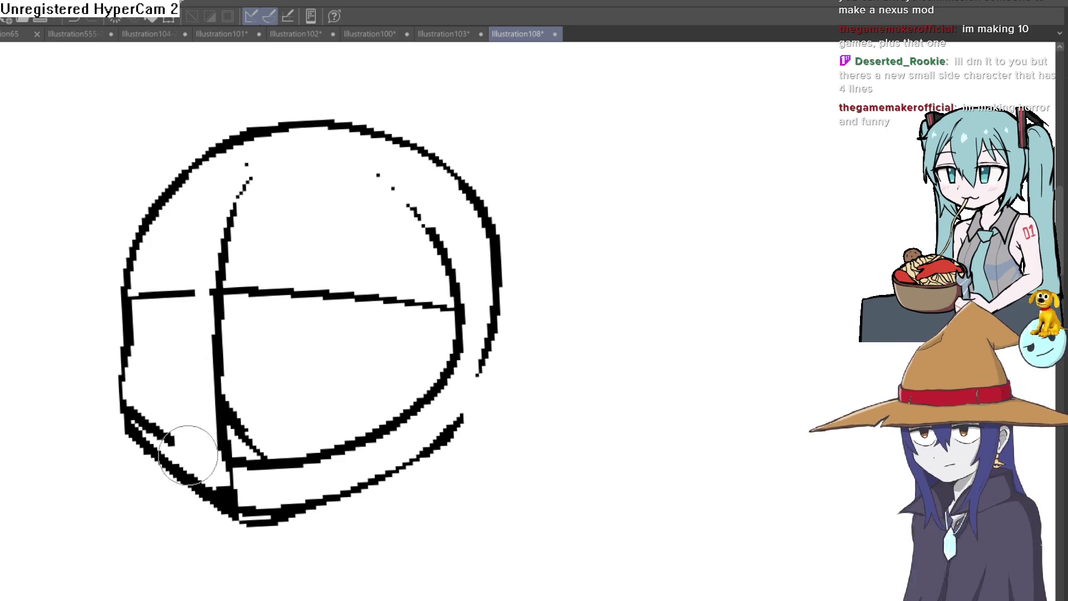
{"action": "left_click_drag", "start_coordinate": [148, 420], "coordinate": [126, 344]}
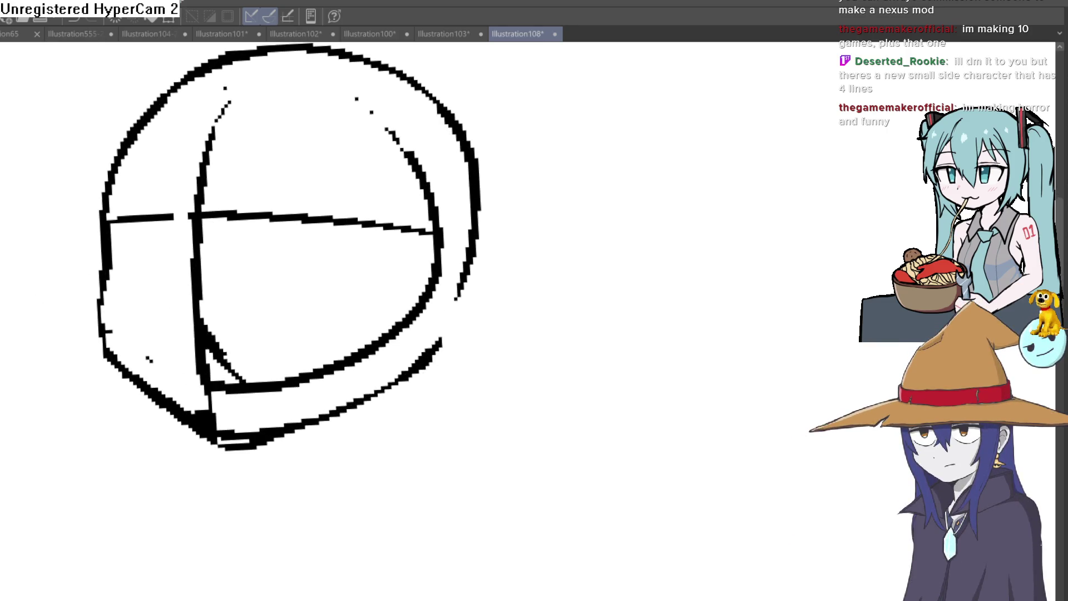
{"action": "left_click_drag", "start_coordinate": [334, 232], "coordinate": [358, 258]}
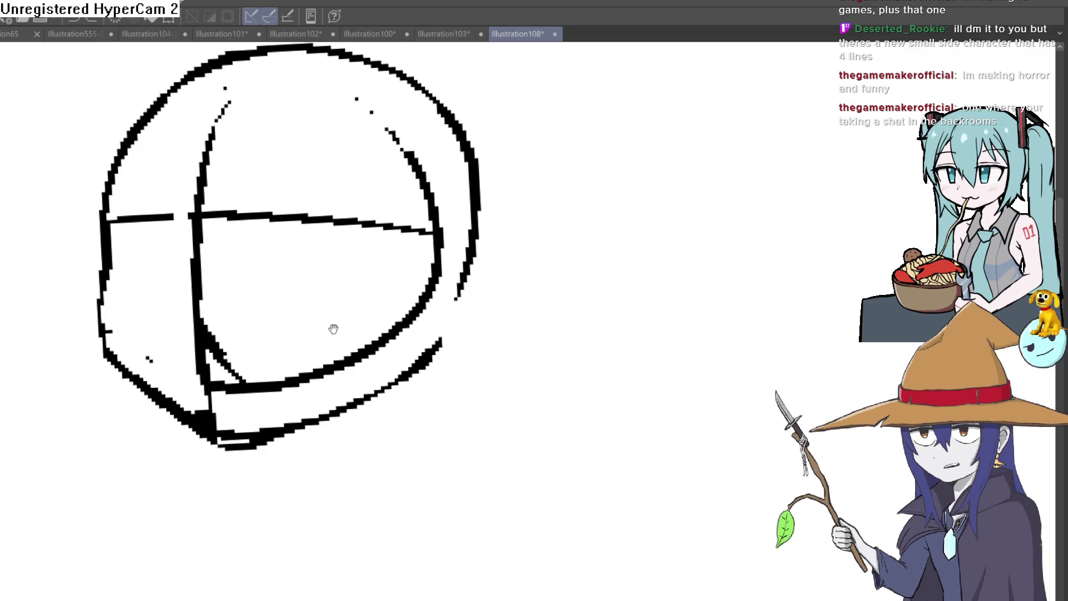
Step: Draw the lower-right outer curve of the head
{"action": "key", "text": "minus"}
{"action": "mouse_move", "coordinate": [301, 457]}
{"action": "left_mouse_down"}
{"action": "mouse_move", "coordinate": [334, 449]}
{"action": "mouse_move", "coordinate": [436, 381]}
{"action": "mouse_move", "coordinate": [499, 279]}
{"action": "left_mouse_up"}
{"action": "mouse_move", "coordinate": [619, 256]}
{"action": "left_mouse_down"}
{"action": "mouse_move", "coordinate": [615, 329]}
{"action": "mouse_move", "coordinate": [606, 279]}
{"action": "mouse_move", "coordinate": [577, 271]}
{"action": "mouse_move", "coordinate": [556, 278]}
{"action": "mouse_move", "coordinate": [564, 294]}
{"action": "mouse_move", "coordinate": [529, 273]}
{"action": "mouse_move", "coordinate": [498, 279]}
{"action": "left_mouse_up"}
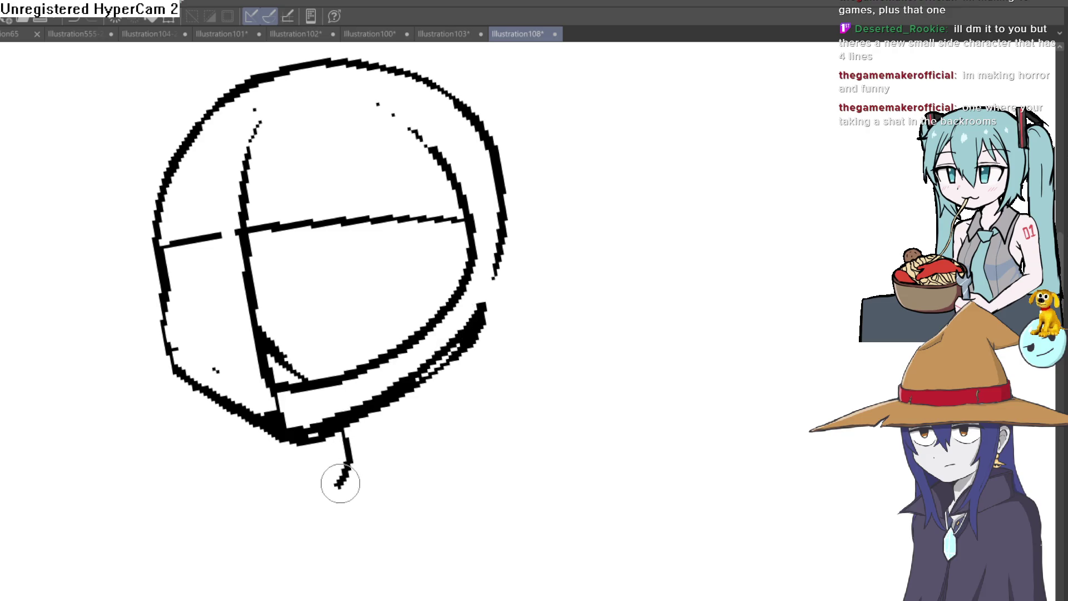
Step: Draw a neck line, drop the ear, add a cap bill, and redraw the head's left outline
{"action": "left_click_drag", "start_coordinate": [430, 376], "coordinate": [439, 450]}
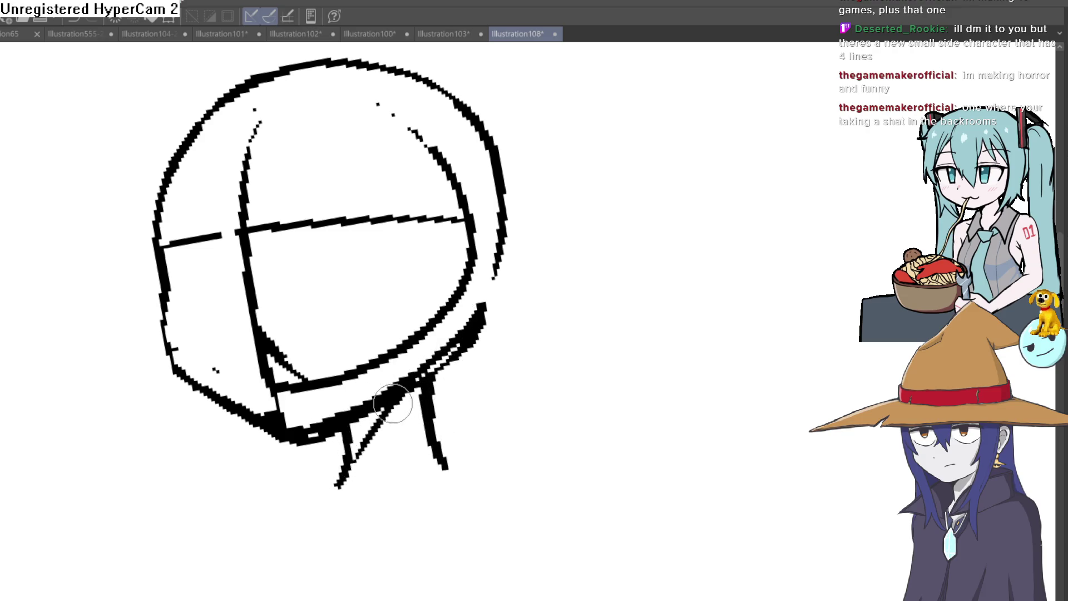
{"action": "mouse_move", "coordinate": [414, 391]}
{"action": "left_mouse_down"}
{"action": "mouse_move", "coordinate": [499, 369]}
{"action": "mouse_move", "coordinate": [553, 372]}
{"action": "mouse_move", "coordinate": [549, 290]}
{"action": "mouse_move", "coordinate": [508, 296]}
{"action": "mouse_move", "coordinate": [529, 295]}
{"action": "mouse_move", "coordinate": [505, 287]}
{"action": "left_mouse_up"}
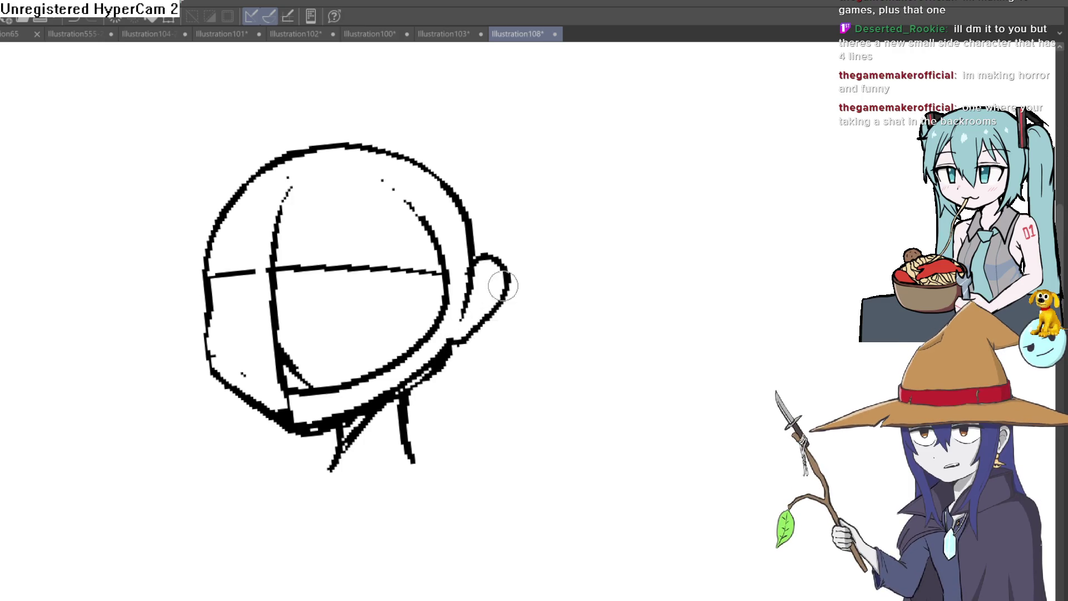
{"action": "key", "text": "ctrl+z"}
{"action": "key", "text": "ctrl+z"}
{"action": "mouse_move", "coordinate": [473, 270]}
{"action": "left_mouse_down"}
{"action": "mouse_move", "coordinate": [560, 289]}
{"action": "mouse_move", "coordinate": [470, 337]}
{"action": "left_mouse_up"}
{"action": "mouse_move", "coordinate": [589, 262]}
{"action": "left_mouse_down"}
{"action": "mouse_move", "coordinate": [489, 312]}
{"action": "mouse_move", "coordinate": [490, 330]}
{"action": "mouse_move", "coordinate": [556, 377]}
{"action": "mouse_move", "coordinate": [493, 374]}
{"action": "mouse_move", "coordinate": [404, 263]}
{"action": "left_mouse_up"}
{"action": "mouse_move", "coordinate": [321, 248]}
{"action": "left_mouse_down"}
{"action": "mouse_move", "coordinate": [317, 378]}
{"action": "mouse_move", "coordinate": [305, 362]}
{"action": "left_mouse_up"}
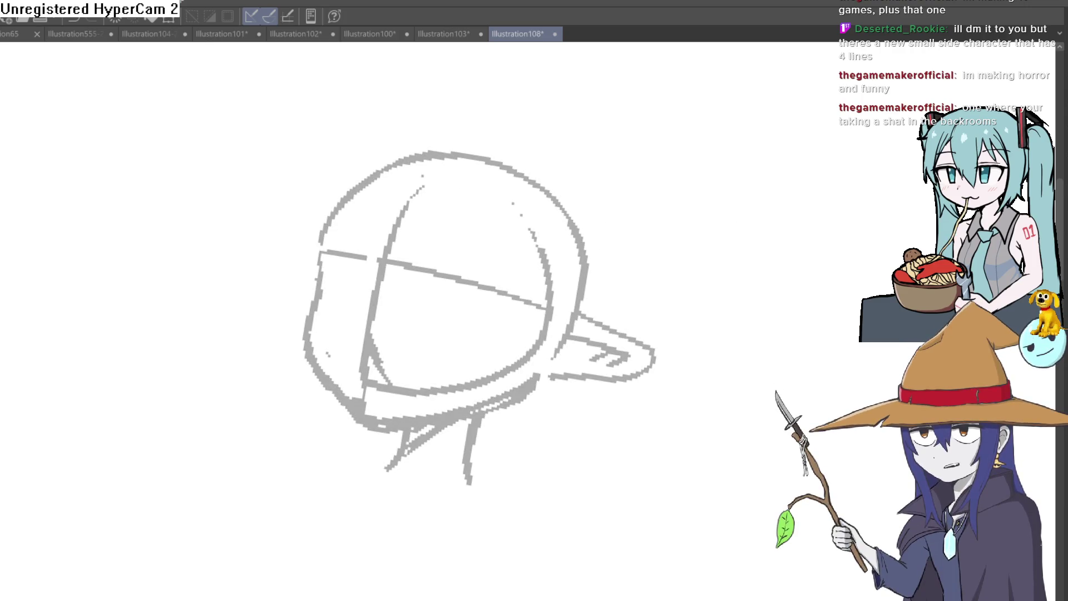
{"action": "mouse_move", "coordinate": [651, 204]}
{"action": "left_mouse_down"}
{"action": "mouse_move", "coordinate": [591, 181]}
{"action": "mouse_move", "coordinate": [468, 191]}
{"action": "mouse_move", "coordinate": [461, 230]}
{"action": "mouse_move", "coordinate": [476, 215]}
{"action": "left_mouse_up"}
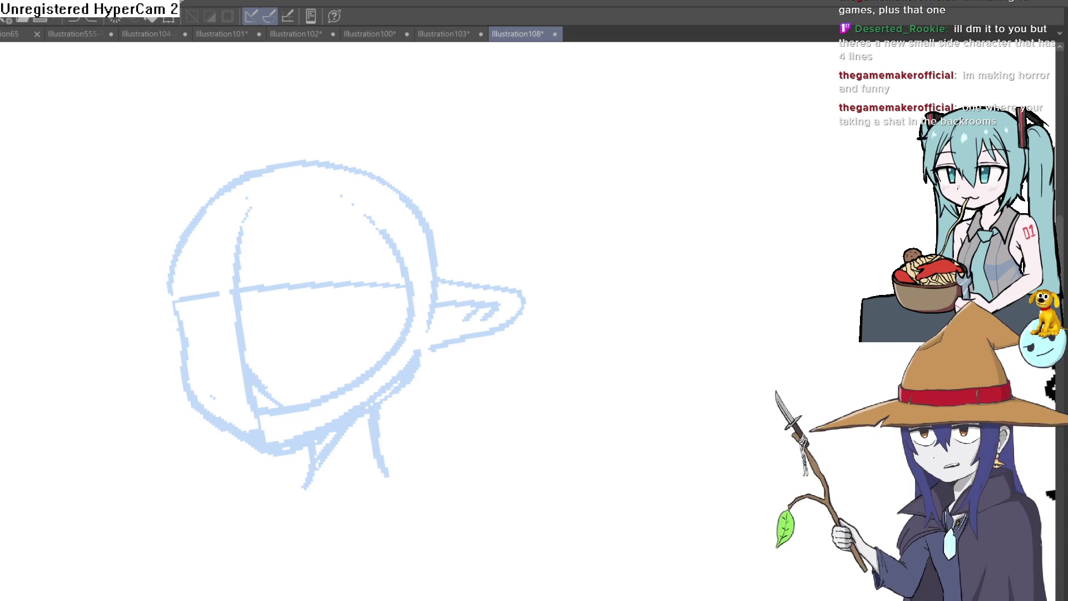
Step: Ink the head's left edge in black, undoing the misplaced lower-left strokes
{"action": "left_click_drag", "start_coordinate": [186, 282], "coordinate": [179, 315]}
{"action": "mouse_move", "coordinate": [188, 220]}
{"action": "left_mouse_down"}
{"action": "mouse_move", "coordinate": [181, 382]}
{"action": "mouse_move", "coordinate": [277, 457]}
{"action": "left_mouse_up"}
{"action": "key", "text": "ctrl+z"}
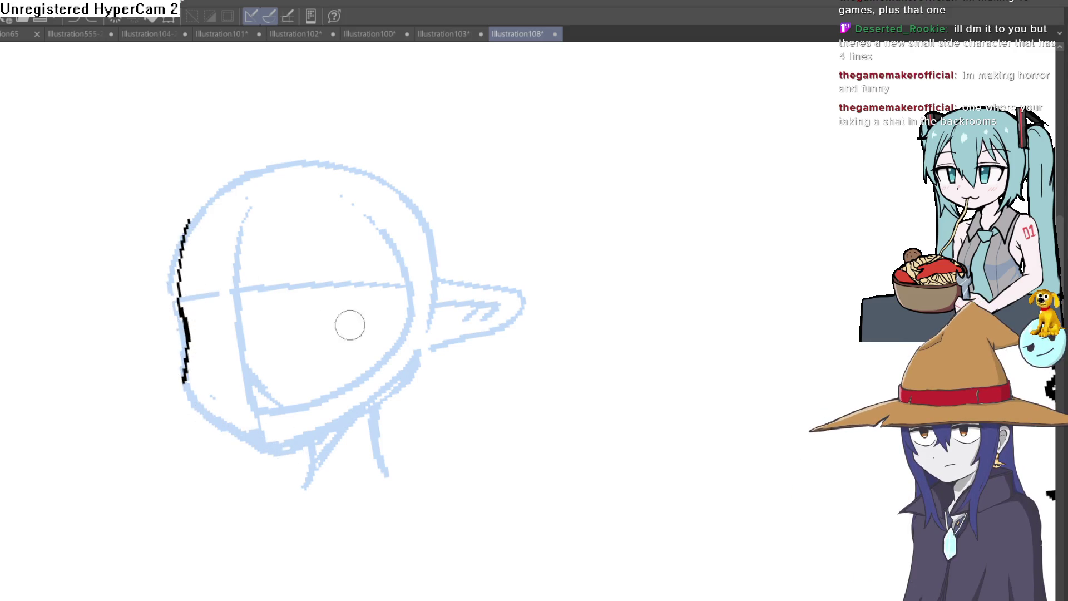
{"action": "left_click_drag", "start_coordinate": [348, 325], "coordinate": [580, 312]}
{"action": "mouse_move", "coordinate": [212, 196]}
{"action": "left_mouse_down"}
{"action": "mouse_move", "coordinate": [223, 261]}
{"action": "mouse_move", "coordinate": [247, 304]}
{"action": "left_mouse_up"}
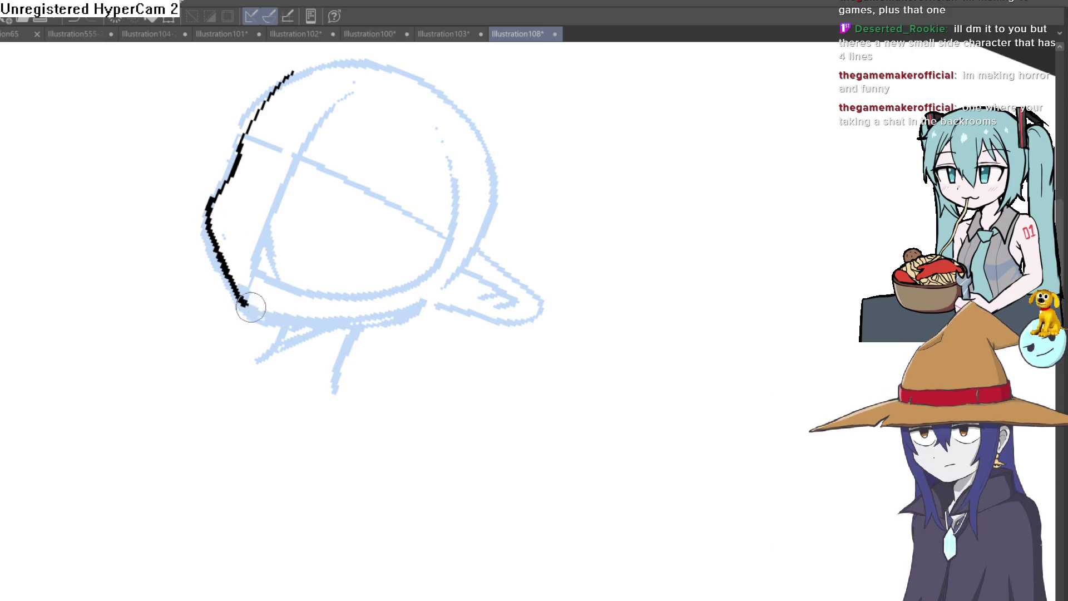
{"action": "key", "text": "ctrl+z"}
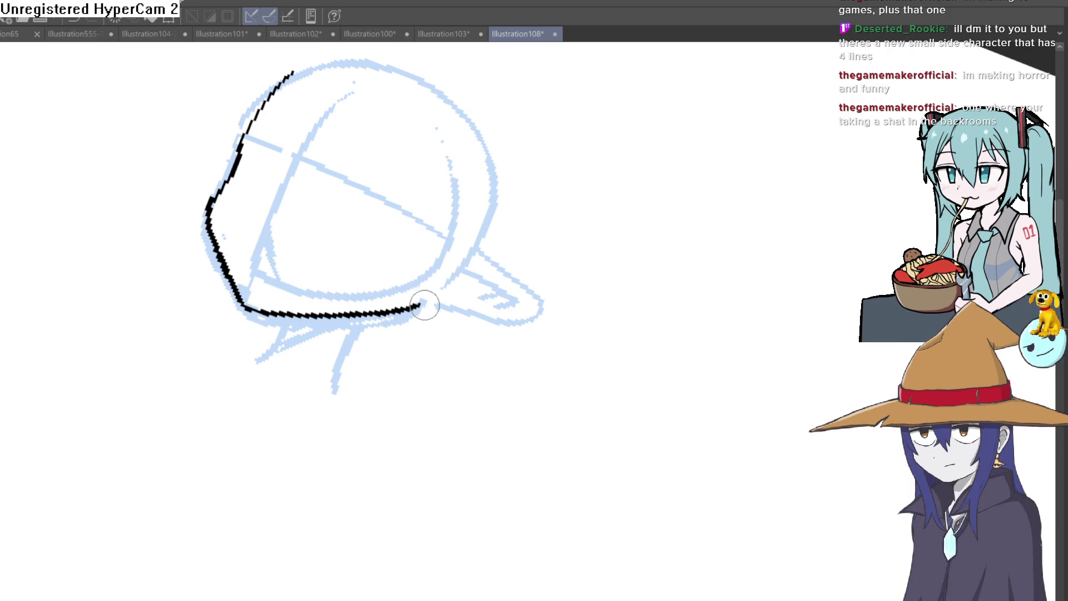
Step: Re-ink the left edge with a thicker black line, discarding an unwanted trial stroke
{"action": "left_click_drag", "start_coordinate": [533, 236], "coordinate": [440, 239]}
{"action": "left_click_drag", "start_coordinate": [190, 333], "coordinate": [213, 225]}
{"action": "mouse_move", "coordinate": [401, 244]}
{"action": "left_mouse_down"}
{"action": "mouse_move", "coordinate": [376, 248]}
{"action": "mouse_move", "coordinate": [340, 374]}
{"action": "mouse_move", "coordinate": [434, 305]}
{"action": "left_mouse_up"}
{"action": "mouse_move", "coordinate": [346, 376]}
{"action": "left_mouse_down"}
{"action": "mouse_move", "coordinate": [393, 341]}
{"action": "mouse_move", "coordinate": [370, 358]}
{"action": "left_mouse_up"}
{"action": "key", "text": "ctrl+z"}
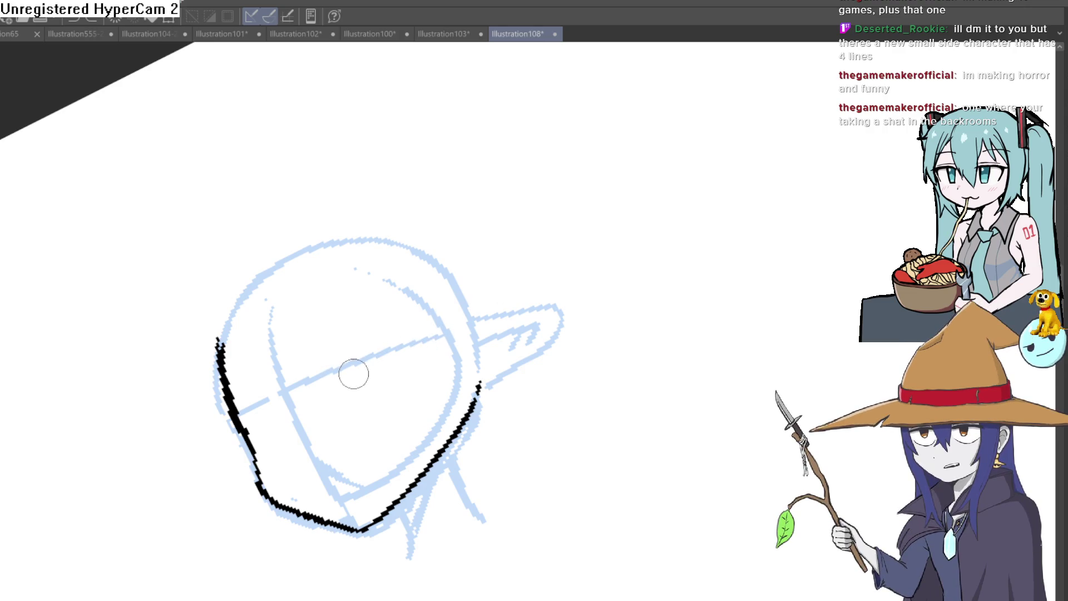
{"action": "mouse_move", "coordinate": [494, 298]}
{"action": "left_mouse_down"}
{"action": "mouse_move", "coordinate": [620, 310]}
{"action": "mouse_move", "coordinate": [598, 312]}
{"action": "left_mouse_up"}
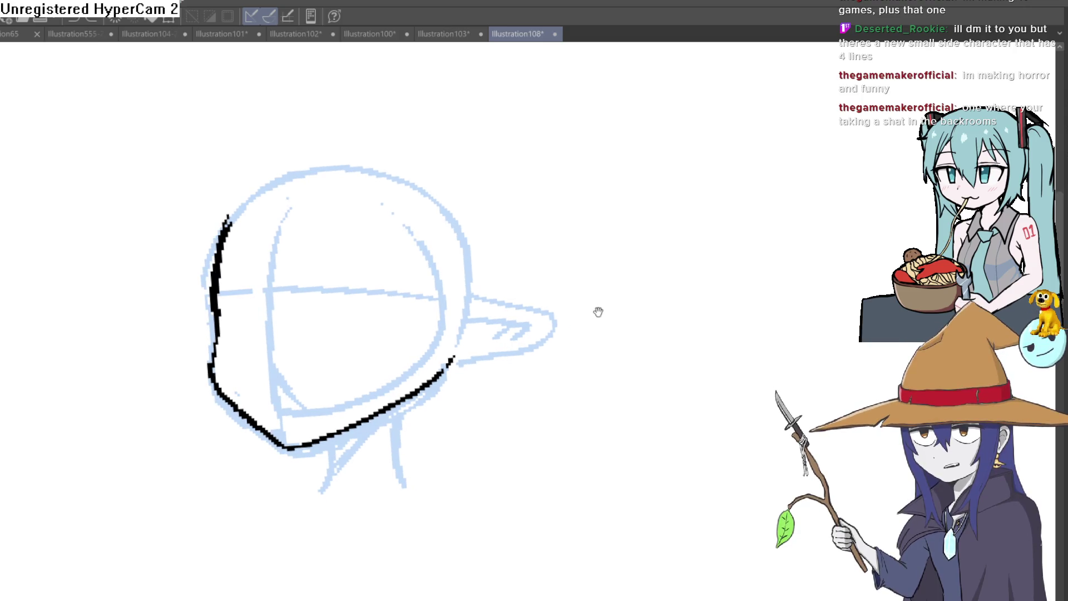
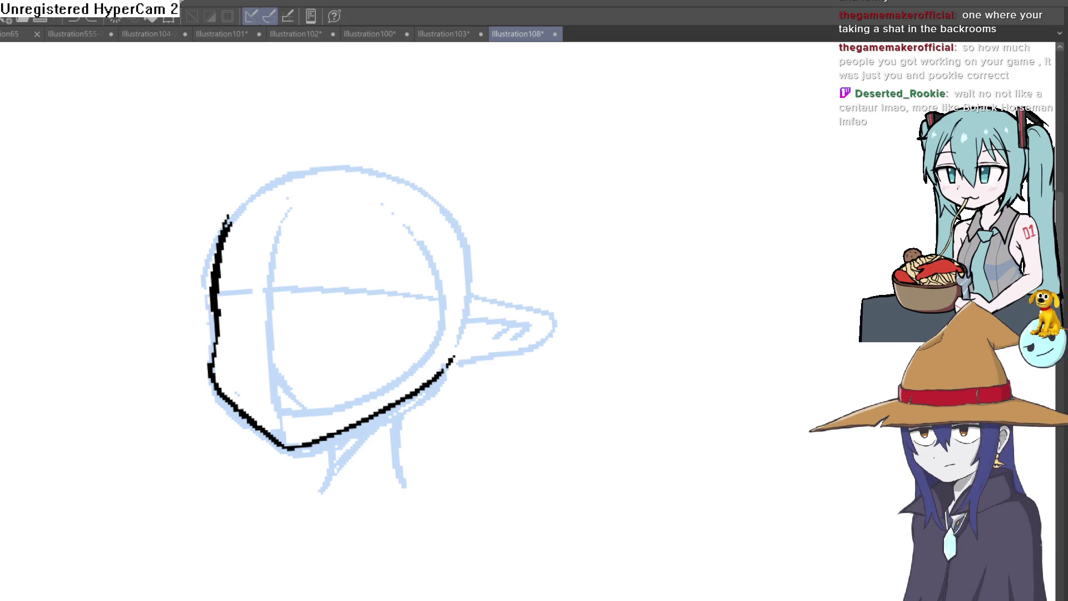
Step: Trace black line art over the blue head sketch's jaw, cheek and pointed ear, removing a stray stroke
{"action": "left_click_drag", "start_coordinate": [704, 282], "coordinate": [778, 242]}
{"action": "key", "text": "ctrl+z"}
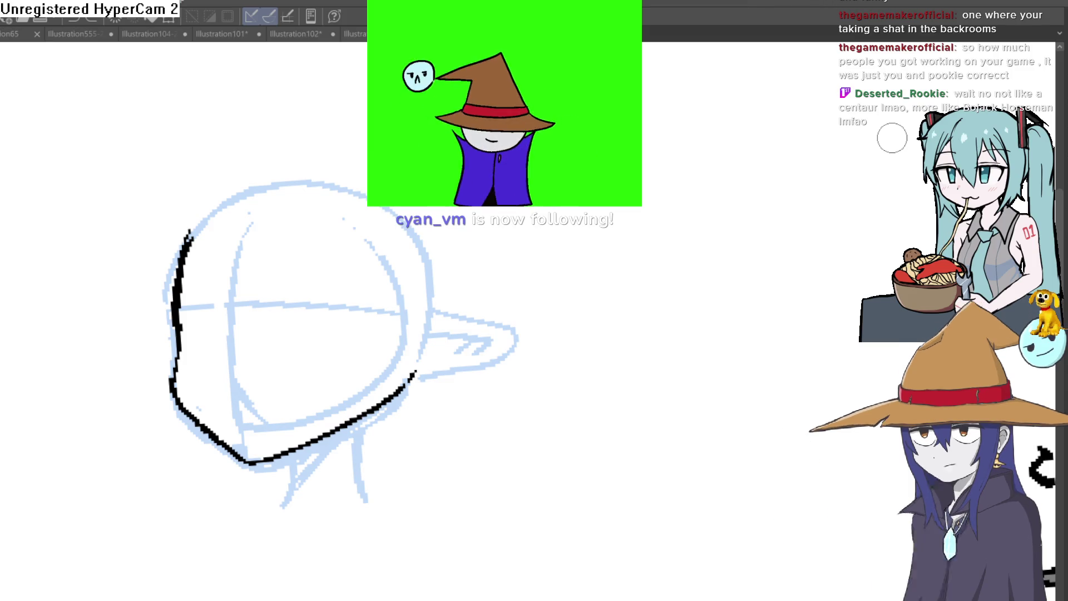
{"action": "mouse_move", "coordinate": [557, 285]}
{"action": "left_mouse_down"}
{"action": "mouse_move", "coordinate": [548, 273]}
{"action": "mouse_move", "coordinate": [528, 311]}
{"action": "left_mouse_up"}
{"action": "left_click_drag", "start_coordinate": [378, 548], "coordinate": [479, 312]}
{"action": "scroll", "coordinate": [547, 120], "scroll_direction": "up", "scroll_amount": 3}
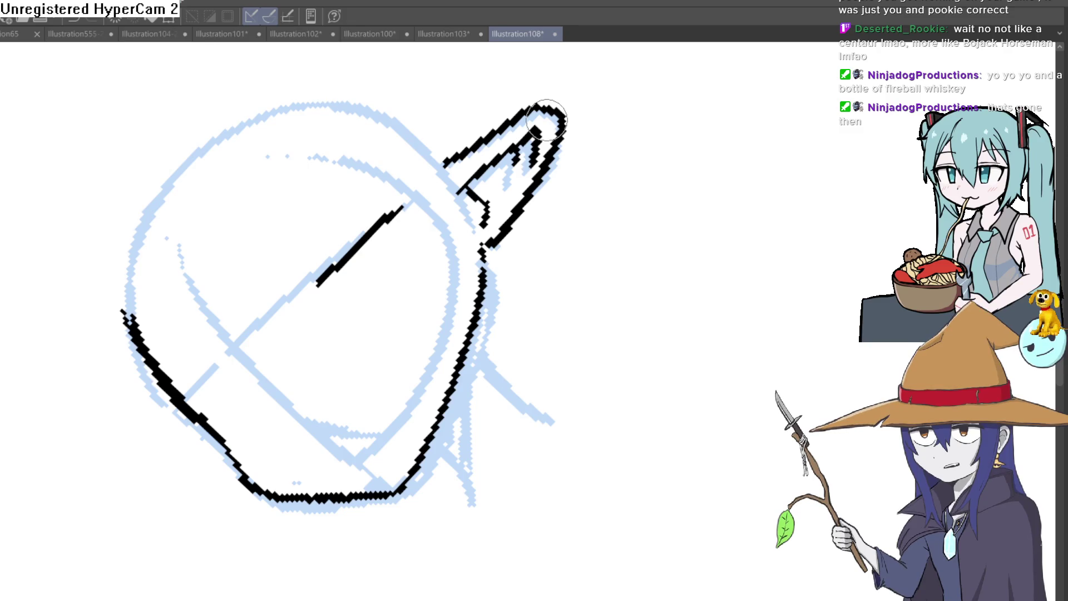
Step: Erase the diagonal stroke across the head and draw an elongated eye on the face
{"action": "left_click_drag", "start_coordinate": [687, 226], "coordinate": [454, 257]}
{"action": "left_click_drag", "start_coordinate": [424, 192], "coordinate": [316, 257]}
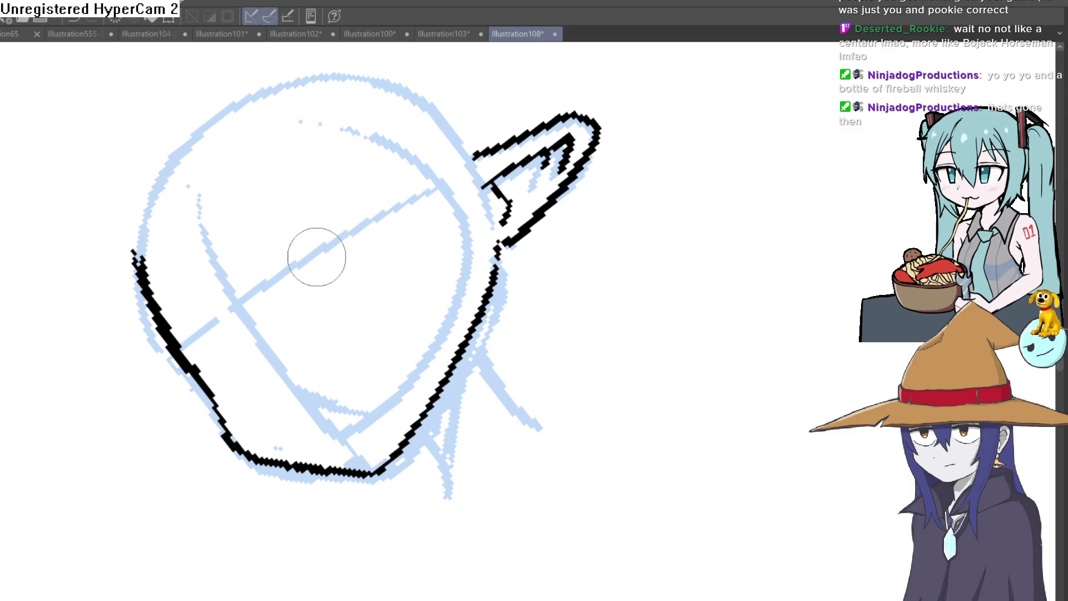
{"action": "mouse_move", "coordinate": [393, 186]}
{"action": "left_mouse_down"}
{"action": "mouse_move", "coordinate": [306, 251]}
{"action": "mouse_move", "coordinate": [400, 183]}
{"action": "mouse_move", "coordinate": [390, 206]}
{"action": "mouse_move", "coordinate": [322, 246]}
{"action": "mouse_move", "coordinate": [406, 222]}
{"action": "mouse_move", "coordinate": [354, 232]}
{"action": "left_mouse_up"}
{"action": "key", "text": "ctrl+z"}
{"action": "mouse_move", "coordinate": [248, 301]}
{"action": "left_mouse_down"}
{"action": "mouse_move", "coordinate": [215, 341]}
{"action": "mouse_move", "coordinate": [236, 310]}
{"action": "left_mouse_up"}
{"action": "mouse_move", "coordinate": [416, 310]}
{"action": "left_mouse_down"}
{"action": "mouse_move", "coordinate": [553, 388]}
{"action": "mouse_move", "coordinate": [616, 270]}
{"action": "mouse_move", "coordinate": [375, 276]}
{"action": "left_mouse_up"}
Step: Redraw the face edge and jawline from cheek toward ear, erasing the outer left stroke
{"action": "mouse_move", "coordinate": [231, 137]}
{"action": "left_mouse_down"}
{"action": "mouse_move", "coordinate": [238, 194]}
{"action": "mouse_move", "coordinate": [303, 343]}
{"action": "left_mouse_up"}
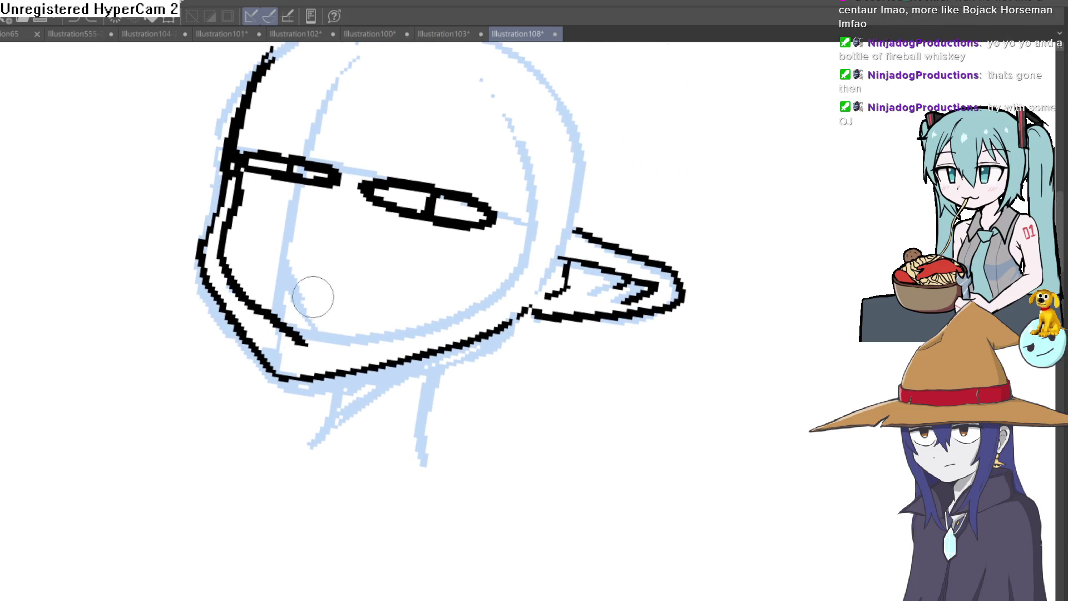
{"action": "key", "text": "ctrl+z"}
{"action": "key", "text": "ctrl+z"}
{"action": "left_click_drag", "start_coordinate": [236, 183], "coordinate": [233, 202]}
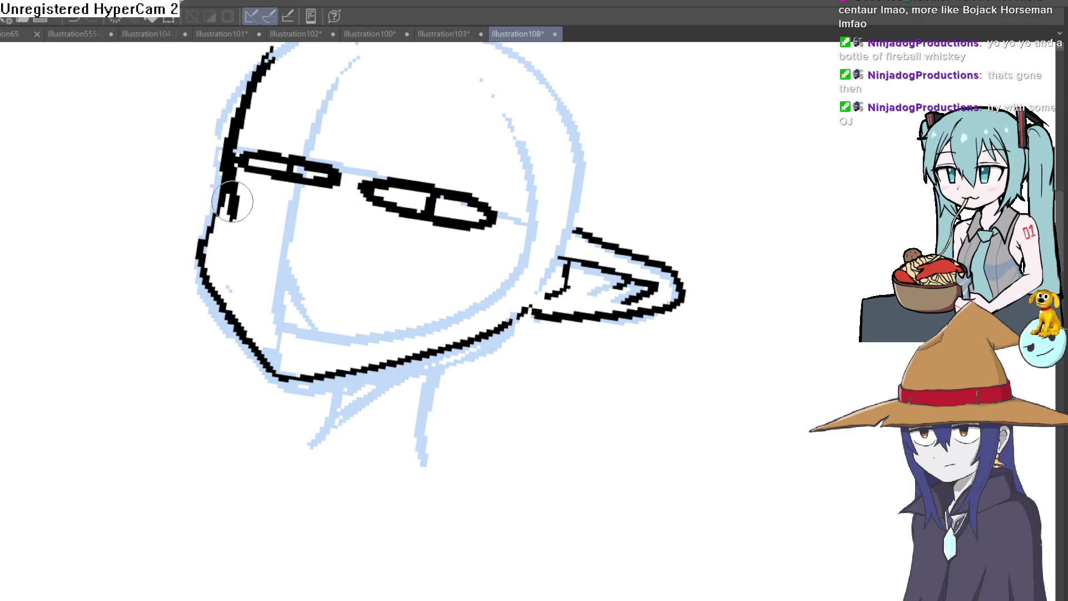
{"action": "mouse_move", "coordinate": [225, 253]}
{"action": "left_mouse_down"}
{"action": "mouse_move", "coordinate": [286, 343]}
{"action": "mouse_move", "coordinate": [510, 318]}
{"action": "mouse_move", "coordinate": [401, 356]}
{"action": "mouse_move", "coordinate": [281, 366]}
{"action": "left_mouse_up"}
{"action": "mouse_move", "coordinate": [488, 296]}
{"action": "left_mouse_down"}
{"action": "mouse_move", "coordinate": [606, 317]}
{"action": "mouse_move", "coordinate": [673, 306]}
{"action": "mouse_move", "coordinate": [684, 323]}
{"action": "left_mouse_up"}
{"action": "mouse_move", "coordinate": [312, 341]}
{"action": "left_mouse_down"}
{"action": "mouse_move", "coordinate": [300, 302]}
{"action": "mouse_move", "coordinate": [367, 190]}
{"action": "mouse_move", "coordinate": [465, 131]}
{"action": "left_mouse_up"}
{"action": "left_click_drag", "start_coordinate": [617, 266], "coordinate": [605, 366]}
Step: Ink a small mouth on the lower face and a mark on the cheek
{"action": "mouse_move", "coordinate": [463, 459]}
{"action": "left_mouse_down"}
{"action": "mouse_move", "coordinate": [580, 370]}
{"action": "mouse_move", "coordinate": [489, 334]}
{"action": "mouse_move", "coordinate": [568, 322]}
{"action": "mouse_move", "coordinate": [375, 430]}
{"action": "left_mouse_up"}
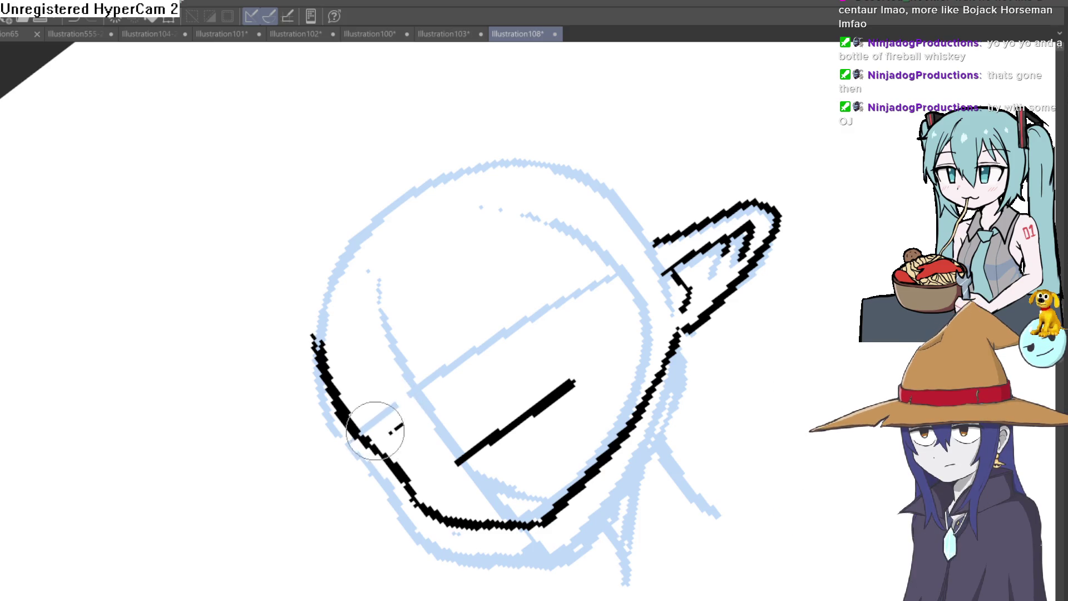
{"action": "left_click_drag", "start_coordinate": [377, 376], "coordinate": [514, 328]}
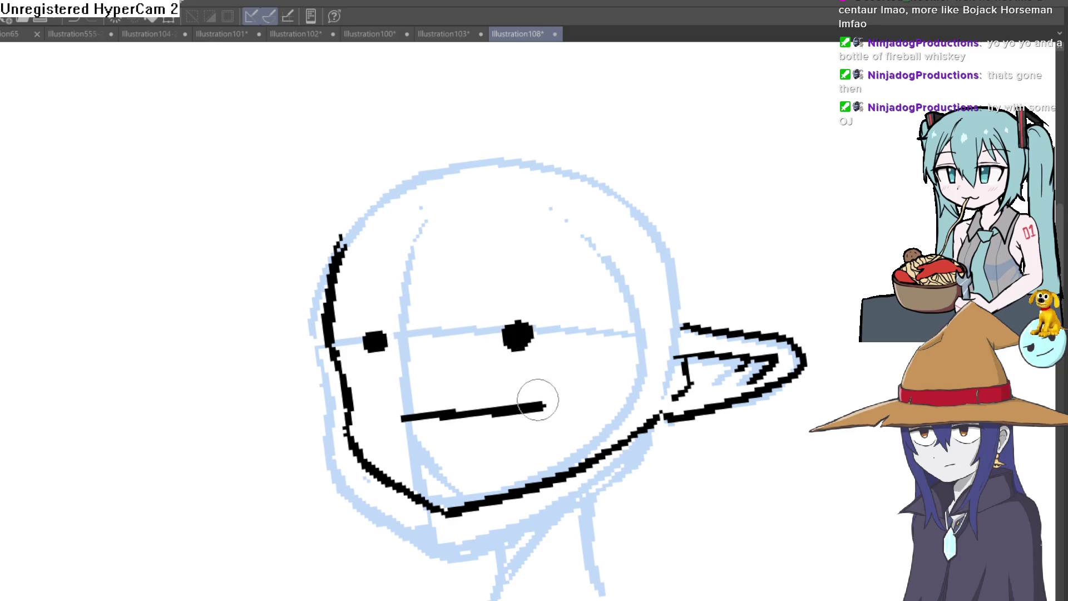
{"action": "key", "text": "ctrl+z"}
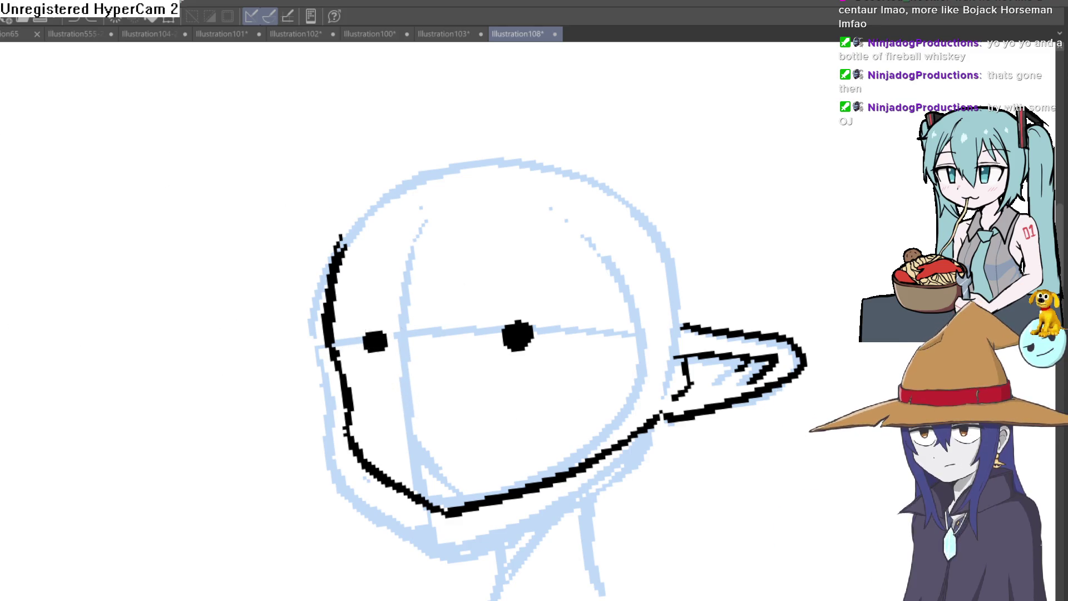
{"action": "left_click", "coordinate": [397, 392]}
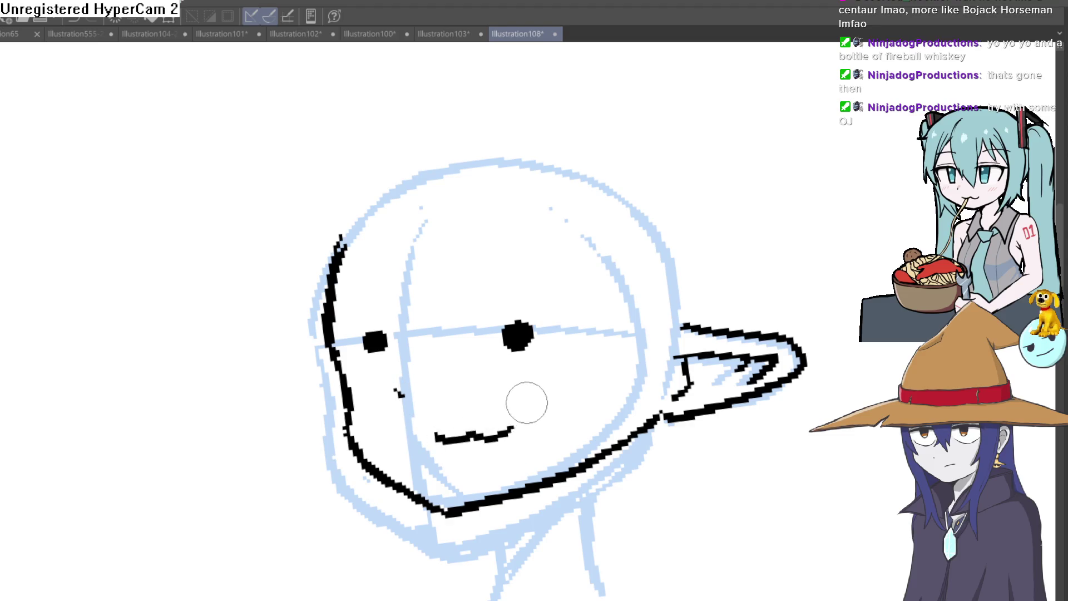
Step: Clean the left cheek-to-jaw outline and thicken it into a bolder line
{"action": "mouse_move", "coordinate": [334, 306]}
{"action": "left_mouse_down"}
{"action": "mouse_move", "coordinate": [403, 489]}
{"action": "mouse_move", "coordinate": [462, 500]}
{"action": "mouse_move", "coordinate": [647, 424]}
{"action": "left_mouse_up"}
{"action": "left_click_drag", "start_coordinate": [330, 314], "coordinate": [369, 473]}
{"action": "key", "text": "ctrl+z"}
{"action": "scroll", "coordinate": [477, 481], "scroll_direction": "down", "scroll_amount": 5}
Step: Erase and redraw the upper left part of the head outline
{"action": "mouse_move", "coordinate": [477, 480]}
{"action": "left_mouse_down"}
{"action": "mouse_move", "coordinate": [635, 439]}
{"action": "mouse_move", "coordinate": [609, 375]}
{"action": "left_mouse_up"}
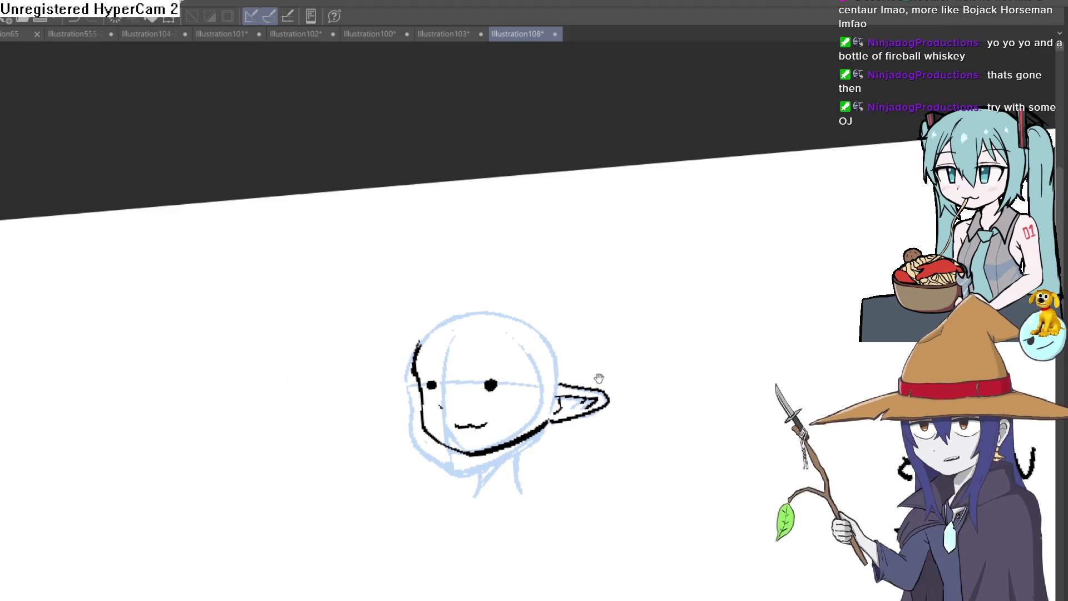
{"action": "scroll", "coordinate": [599, 309], "scroll_direction": "up", "scroll_amount": 3}
{"action": "mouse_move", "coordinate": [555, 336]}
{"action": "left_mouse_down"}
{"action": "mouse_move", "coordinate": [561, 280]}
{"action": "mouse_move", "coordinate": [563, 290]}
{"action": "mouse_move", "coordinate": [551, 271]}
{"action": "left_mouse_up"}
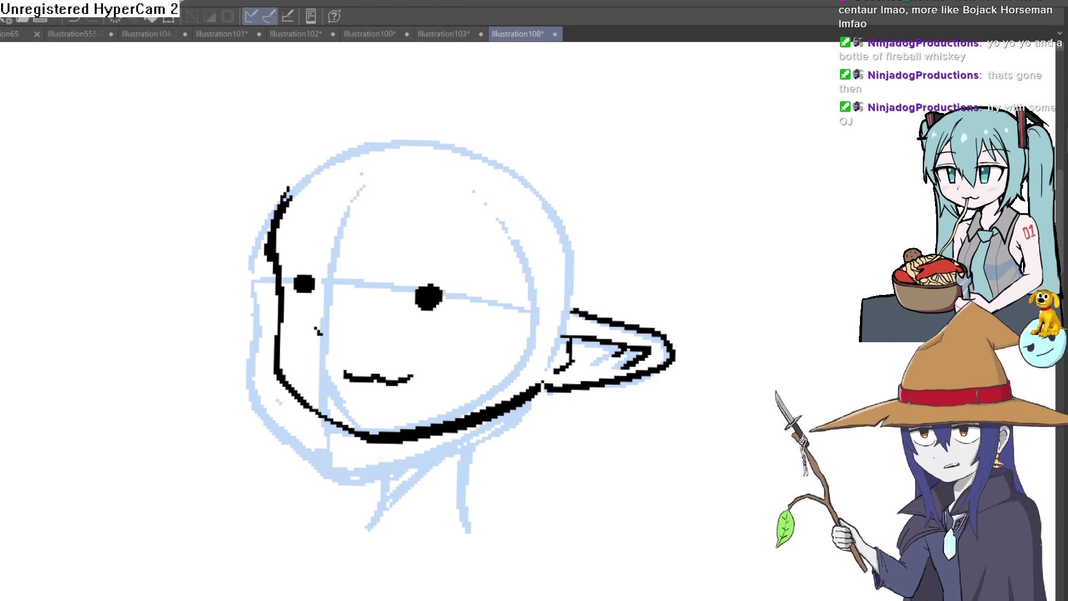
{"action": "left_click_drag", "start_coordinate": [273, 256], "coordinate": [282, 207]}
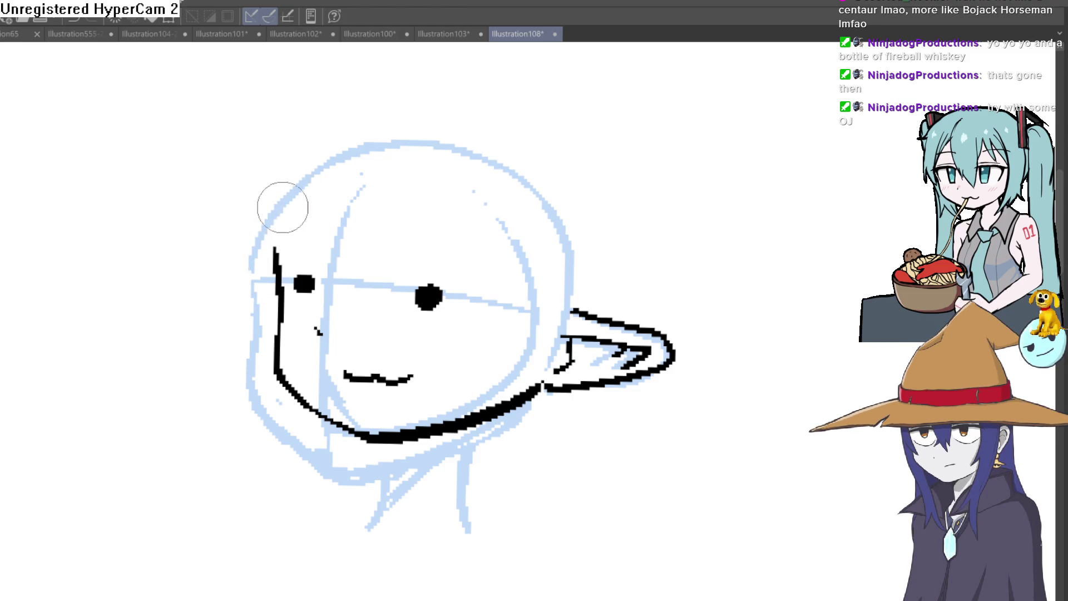
{"action": "left_click_drag", "start_coordinate": [283, 275], "coordinate": [286, 236]}
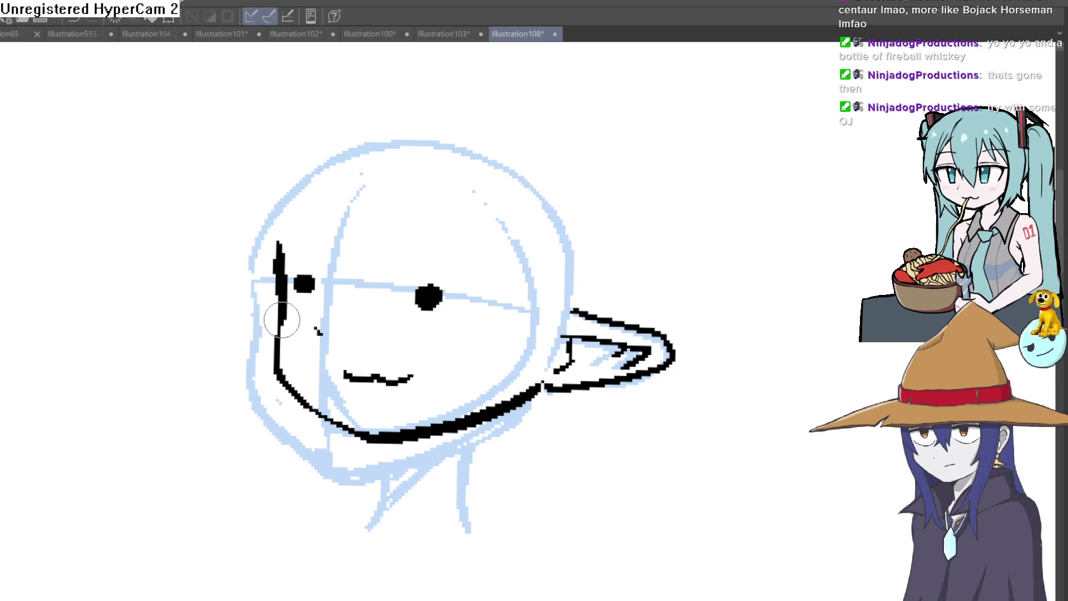
Step: Erase the nose mark and the old mouth line from the face
{"action": "key", "text": "minus"}
{"action": "key", "text": "minus"}
{"action": "key", "text": "minus"}
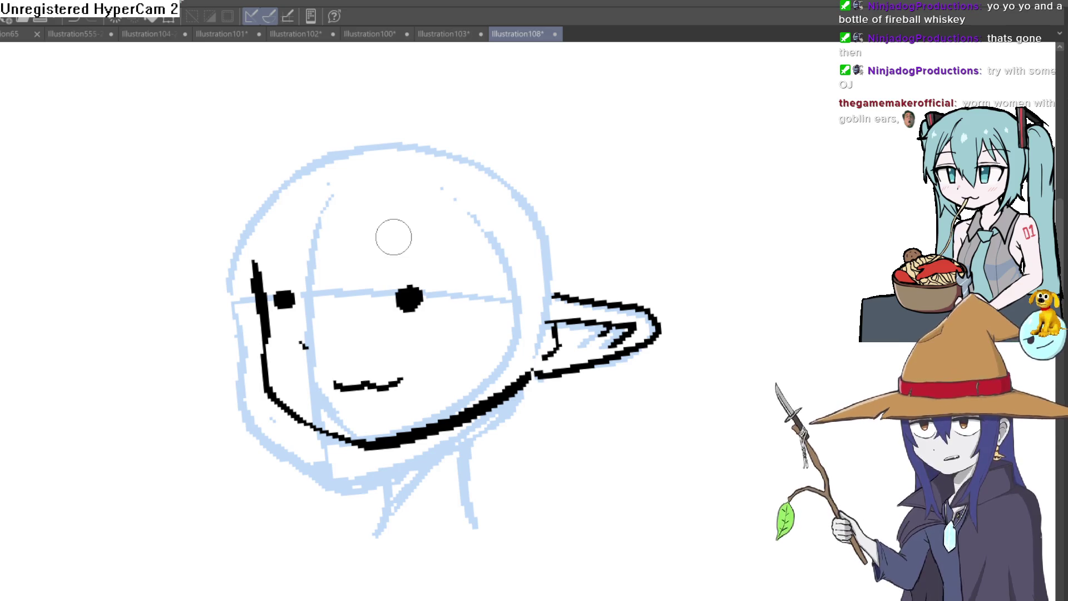
{"action": "mouse_move", "coordinate": [393, 238]}
{"action": "left_mouse_down"}
{"action": "mouse_move", "coordinate": [354, 156]}
{"action": "mouse_move", "coordinate": [382, 238]}
{"action": "mouse_move", "coordinate": [379, 335]}
{"action": "left_mouse_up"}
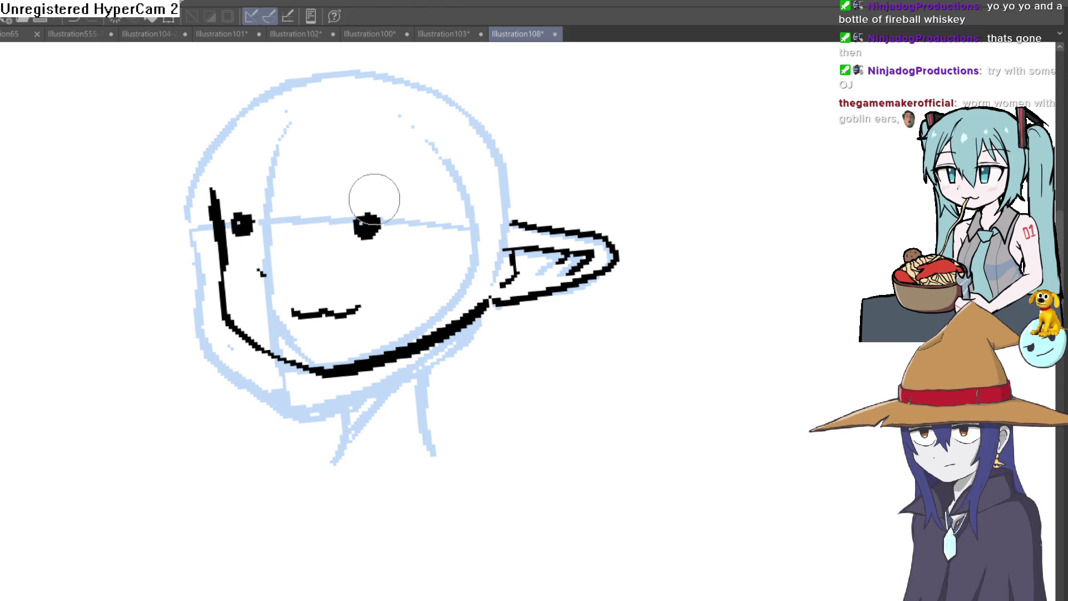
{"action": "left_click_drag", "start_coordinate": [258, 271], "coordinate": [262, 274]}
{"action": "left_click_drag", "start_coordinate": [359, 309], "coordinate": [298, 303]}
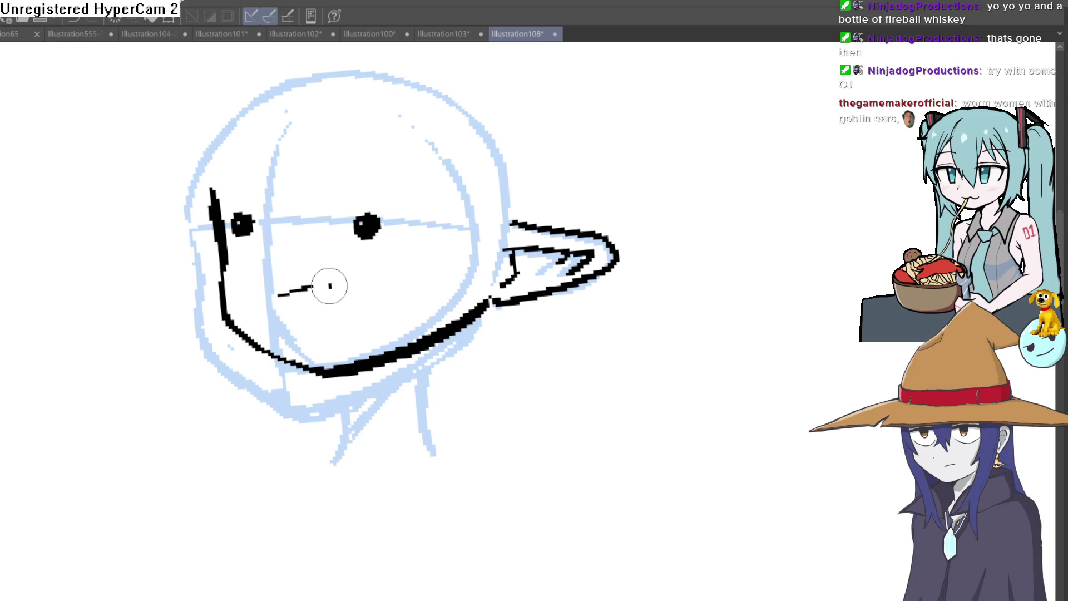
Step: Draw zigzag bangs over the face and long hair strands down both sides
{"action": "scroll", "coordinate": [388, 269], "scroll_direction": "up", "scroll_amount": 3}
{"action": "mouse_move", "coordinate": [278, 195]}
{"action": "left_mouse_down"}
{"action": "mouse_move", "coordinate": [341, 210]}
{"action": "mouse_move", "coordinate": [418, 309]}
{"action": "left_mouse_up"}
{"action": "mouse_move", "coordinate": [412, 211]}
{"action": "left_mouse_down"}
{"action": "mouse_move", "coordinate": [404, 481]}
{"action": "mouse_move", "coordinate": [486, 218]}
{"action": "left_mouse_up"}
{"action": "mouse_move", "coordinate": [184, 223]}
{"action": "left_mouse_down"}
{"action": "mouse_move", "coordinate": [172, 275]}
{"action": "mouse_move", "coordinate": [218, 353]}
{"action": "left_mouse_up"}
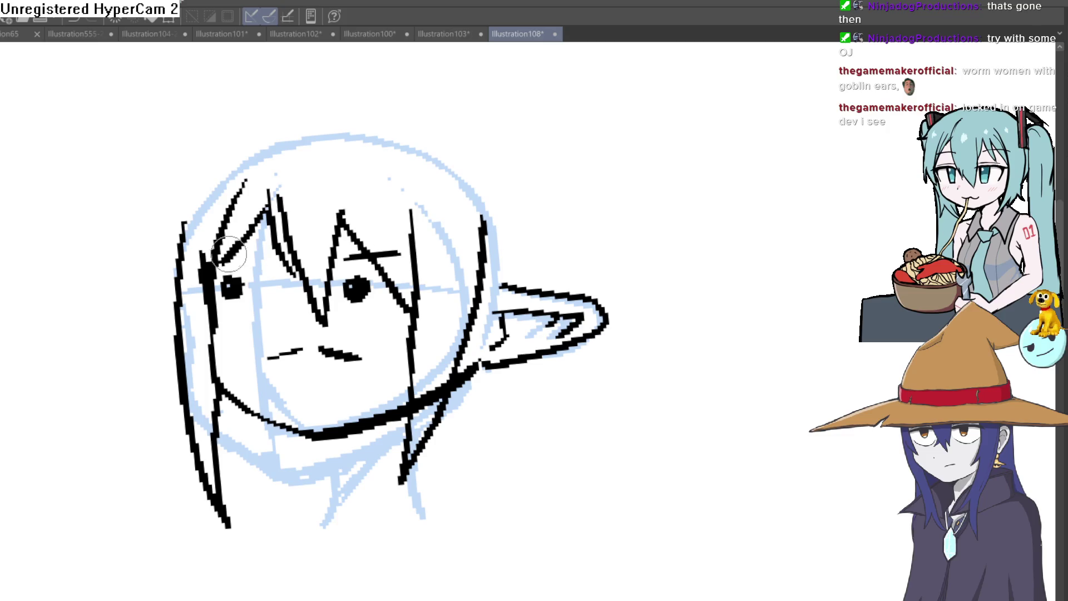
{"action": "scroll", "coordinate": [478, 272], "scroll_direction": "down", "scroll_amount": 3}
{"action": "mouse_move", "coordinate": [478, 273]}
{"action": "left_mouse_down"}
{"action": "mouse_move", "coordinate": [581, 261]}
{"action": "mouse_move", "coordinate": [522, 211]}
{"action": "left_mouse_up"}
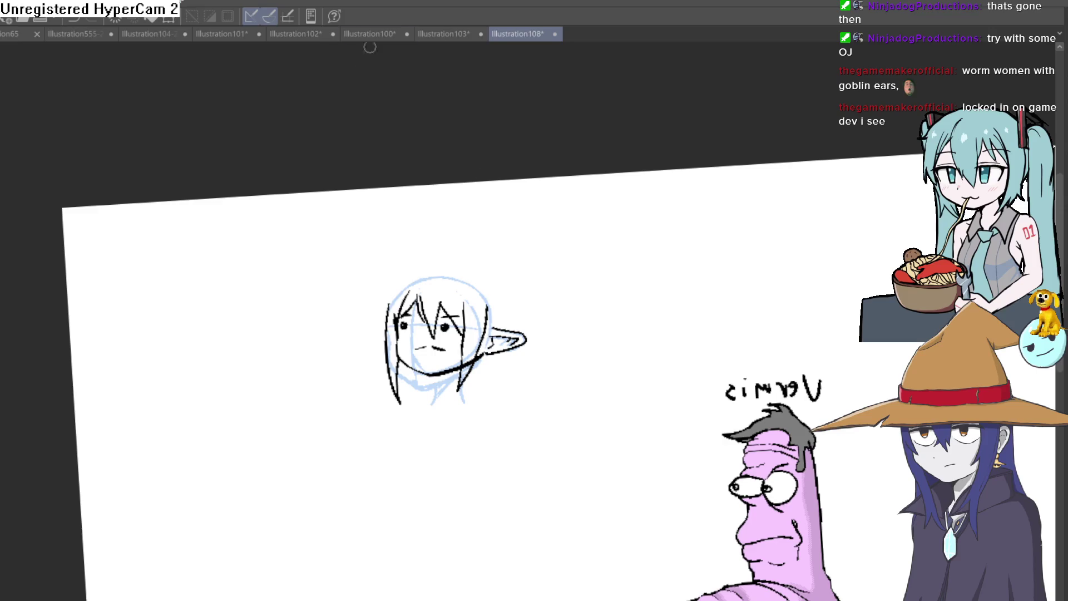
{"action": "left_click", "coordinate": [448, 33]}
{"action": "left_click", "coordinate": [368, 35]}
Step: Switch to the Illustration101 sandal feet drawing and zoom in on the feet
{"action": "left_click", "coordinate": [305, 33]}
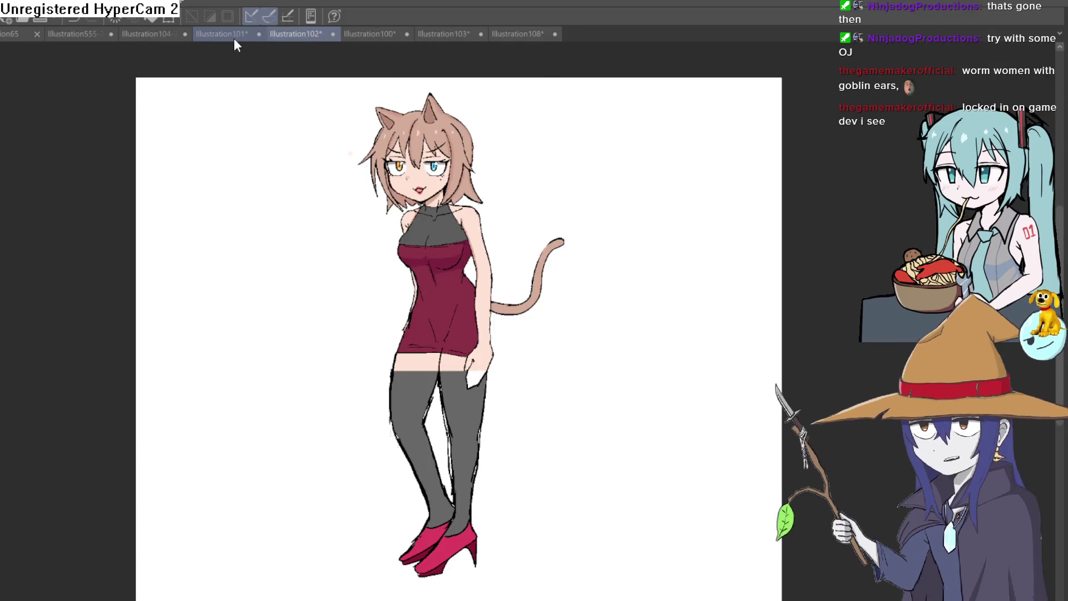
{"action": "left_click", "coordinate": [234, 34]}
{"action": "scroll", "coordinate": [418, 65], "scroll_direction": "up", "scroll_amount": 1}
{"action": "left_click_drag", "start_coordinate": [418, 65], "coordinate": [496, 315]}
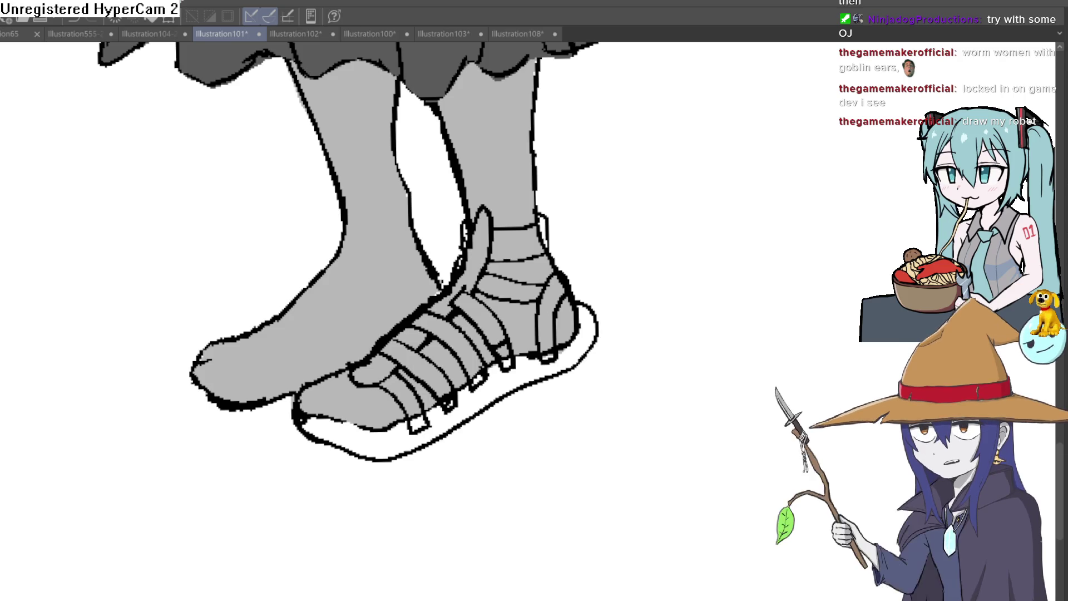
{"action": "left_click_drag", "start_coordinate": [591, 362], "coordinate": [580, 334]}
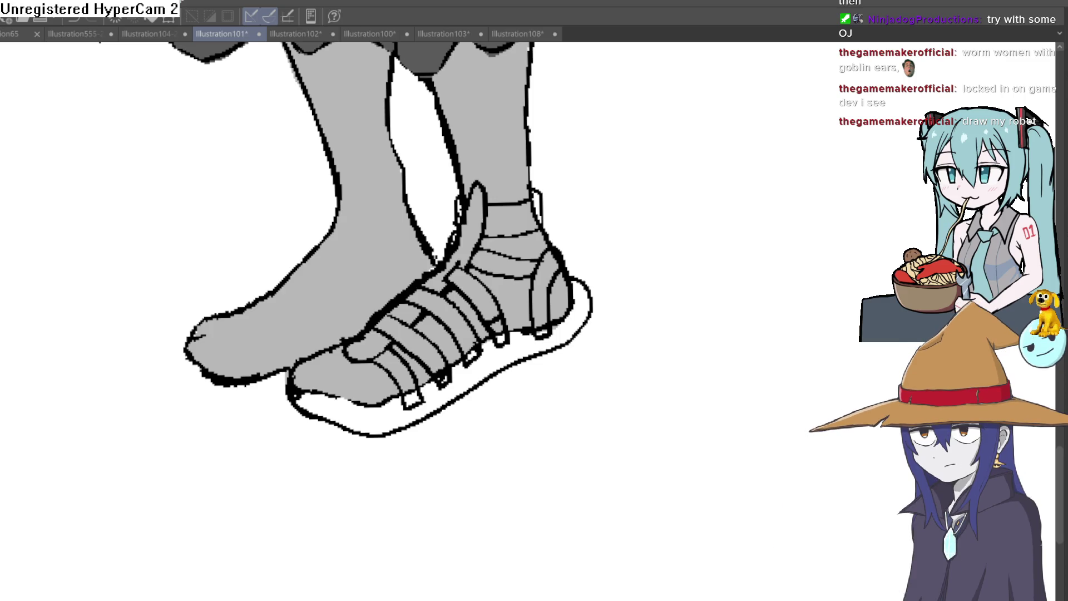
Step: Redraw the sandal's right heel line and extend it along the sole
{"action": "mouse_move", "coordinate": [590, 294]}
{"action": "left_mouse_down"}
{"action": "mouse_move", "coordinate": [586, 342]}
{"action": "mouse_move", "coordinate": [537, 383]}
{"action": "left_mouse_up"}
{"action": "key", "text": "ctrl+z"}
{"action": "mouse_move", "coordinate": [582, 334]}
{"action": "left_mouse_down"}
{"action": "mouse_move", "coordinate": [453, 420]}
{"action": "mouse_move", "coordinate": [377, 444]}
{"action": "mouse_move", "coordinate": [310, 429]}
{"action": "mouse_move", "coordinate": [300, 416]}
{"action": "left_mouse_up"}
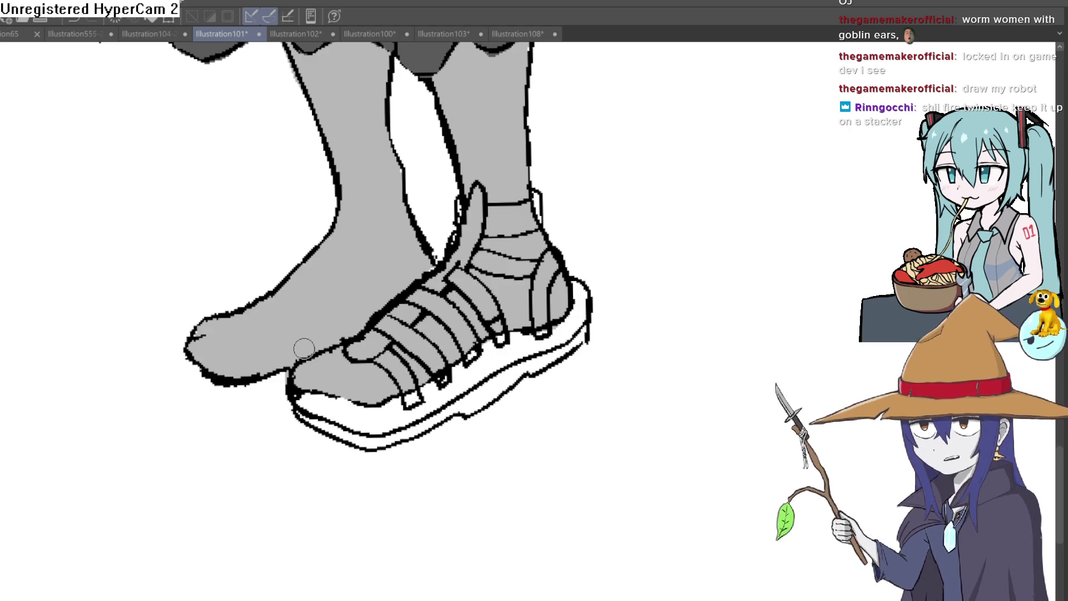
{"action": "mouse_move", "coordinate": [441, 380]}
{"action": "left_mouse_down"}
{"action": "mouse_move", "coordinate": [465, 384]}
{"action": "mouse_move", "coordinate": [596, 281]}
{"action": "left_mouse_up"}
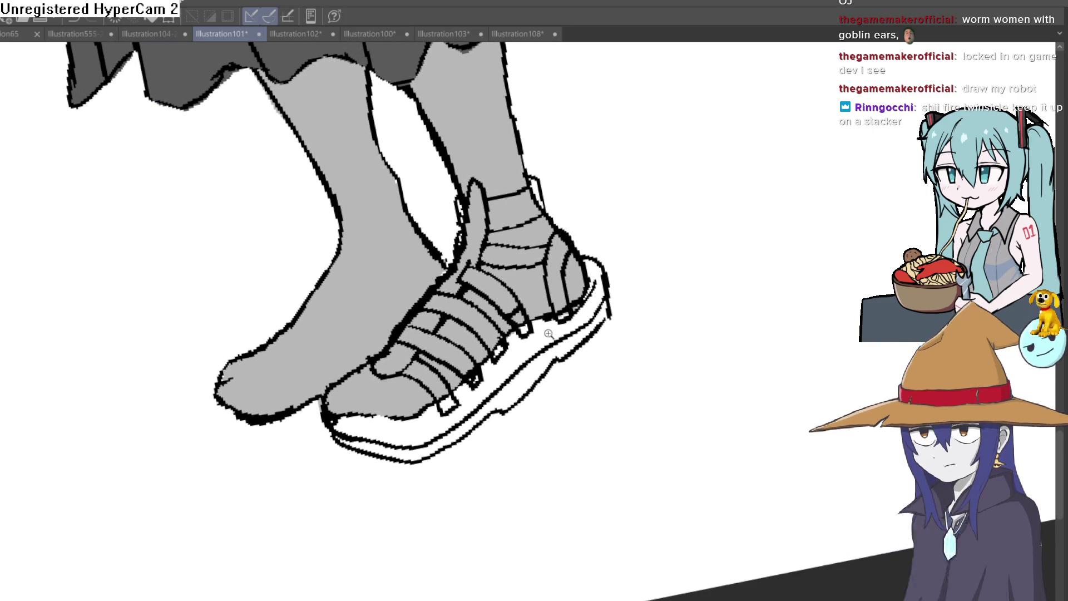
Step: Thicken the toe strap outlines, close their gaps and tidy the strap edges
{"action": "left_click", "coordinate": [549, 333]}
{"action": "mouse_move", "coordinate": [505, 323]}
{"action": "left_mouse_down"}
{"action": "mouse_move", "coordinate": [467, 351]}
{"action": "mouse_move", "coordinate": [453, 333]}
{"action": "mouse_move", "coordinate": [487, 351]}
{"action": "mouse_move", "coordinate": [433, 378]}
{"action": "mouse_move", "coordinate": [386, 435]}
{"action": "mouse_move", "coordinate": [473, 310]}
{"action": "mouse_move", "coordinate": [440, 334]}
{"action": "mouse_move", "coordinate": [353, 400]}
{"action": "mouse_move", "coordinate": [373, 443]}
{"action": "mouse_move", "coordinate": [320, 443]}
{"action": "mouse_move", "coordinate": [318, 456]}
{"action": "mouse_move", "coordinate": [342, 442]}
{"action": "mouse_move", "coordinate": [400, 356]}
{"action": "mouse_move", "coordinate": [568, 201]}
{"action": "left_mouse_up"}
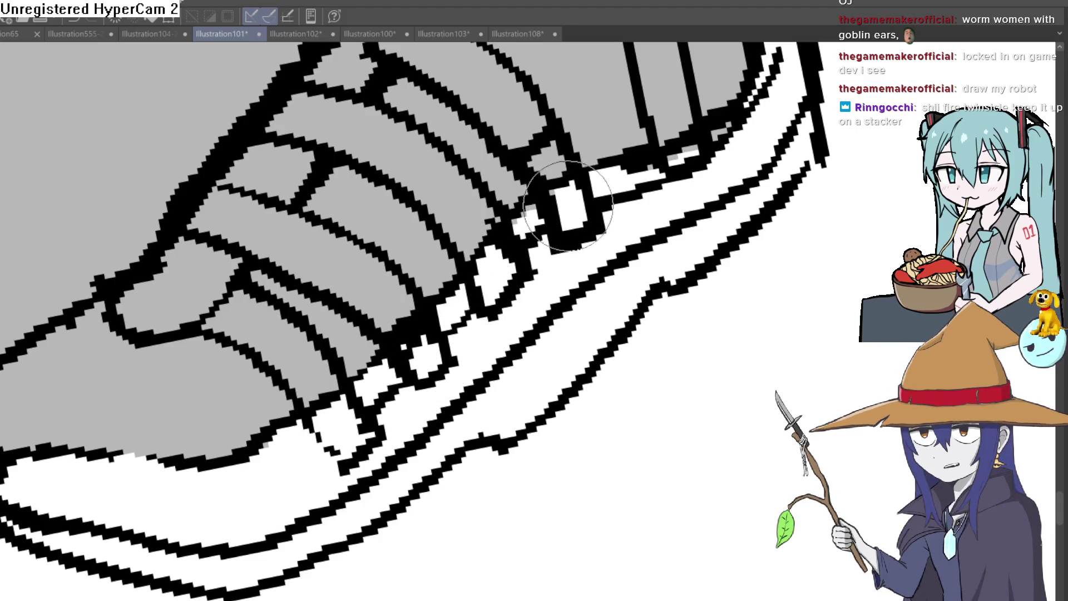
{"action": "scroll", "coordinate": [567, 201], "scroll_direction": "up", "scroll_amount": 1}
{"action": "mouse_move", "coordinate": [501, 289]}
{"action": "left_mouse_down"}
{"action": "mouse_move", "coordinate": [476, 253]}
{"action": "mouse_move", "coordinate": [446, 239]}
{"action": "left_mouse_up"}
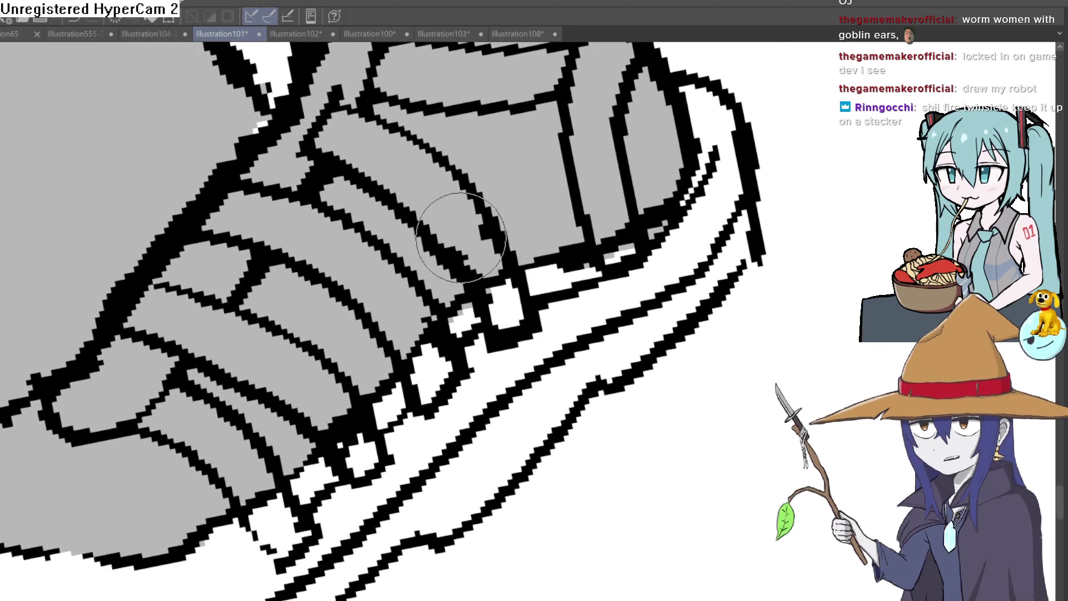
{"action": "left_click_drag", "start_coordinate": [606, 234], "coordinate": [617, 239]}
{"action": "scroll", "coordinate": [621, 242], "scroll_direction": "down", "scroll_amount": 5}
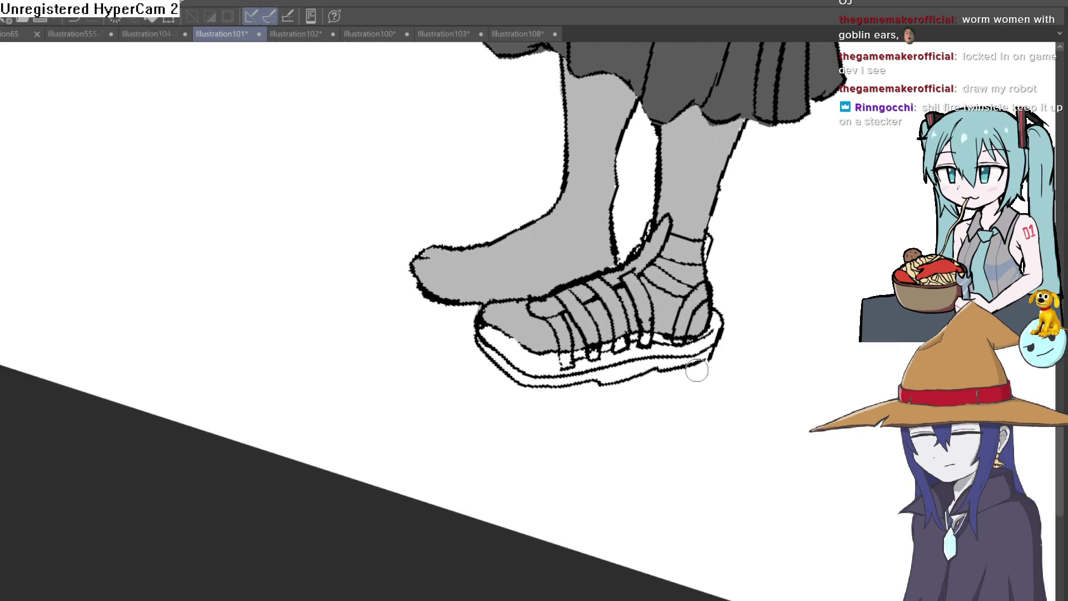
{"action": "mouse_move", "coordinate": [697, 370]}
{"action": "left_mouse_down"}
{"action": "mouse_move", "coordinate": [736, 236]}
{"action": "mouse_move", "coordinate": [699, 307]}
{"action": "mouse_move", "coordinate": [716, 301]}
{"action": "left_mouse_up"}
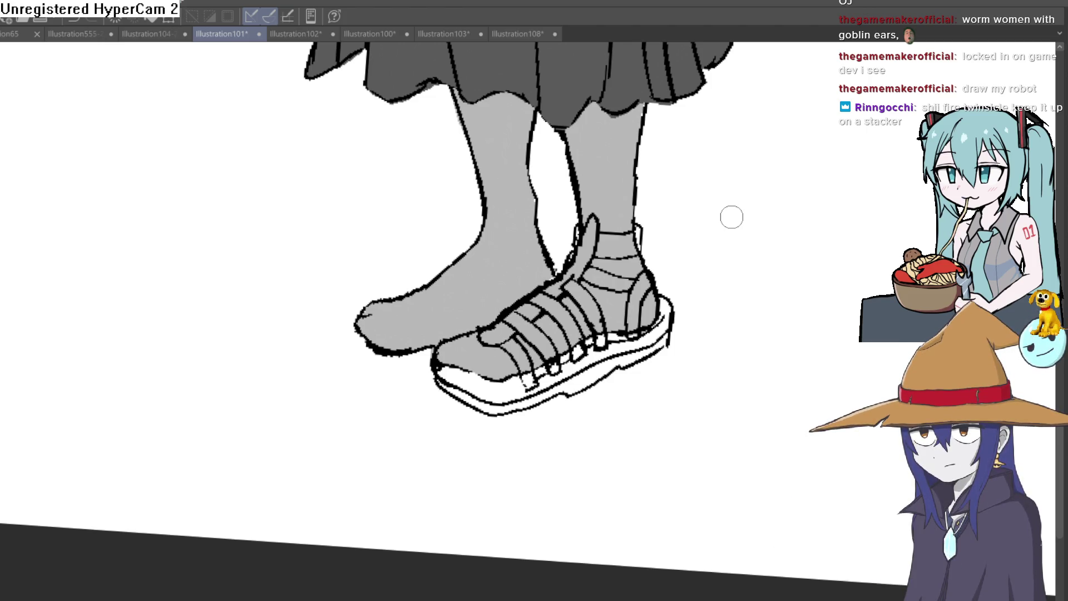
{"action": "scroll", "coordinate": [740, 253], "scroll_direction": "down", "scroll_amount": 3}
{"action": "mouse_move", "coordinate": [740, 252]}
{"action": "left_mouse_down"}
{"action": "mouse_move", "coordinate": [716, 324]}
{"action": "mouse_move", "coordinate": [722, 320]}
{"action": "mouse_move", "coordinate": [699, 354]}
{"action": "mouse_move", "coordinate": [687, 427]}
{"action": "left_mouse_up"}
{"action": "mouse_move", "coordinate": [681, 346]}
{"action": "left_mouse_down"}
{"action": "mouse_move", "coordinate": [673, 427]}
{"action": "mouse_move", "coordinate": [660, 400]}
{"action": "left_mouse_up"}
{"action": "scroll", "coordinate": [659, 400], "scroll_direction": "down", "scroll_amount": 1}
{"action": "mouse_move", "coordinate": [658, 346]}
{"action": "left_mouse_down"}
{"action": "mouse_move", "coordinate": [662, 383]}
{"action": "mouse_move", "coordinate": [682, 346]}
{"action": "mouse_move", "coordinate": [680, 286]}
{"action": "left_mouse_up"}
{"action": "scroll", "coordinate": [577, 362], "scroll_direction": "up", "scroll_amount": 4}
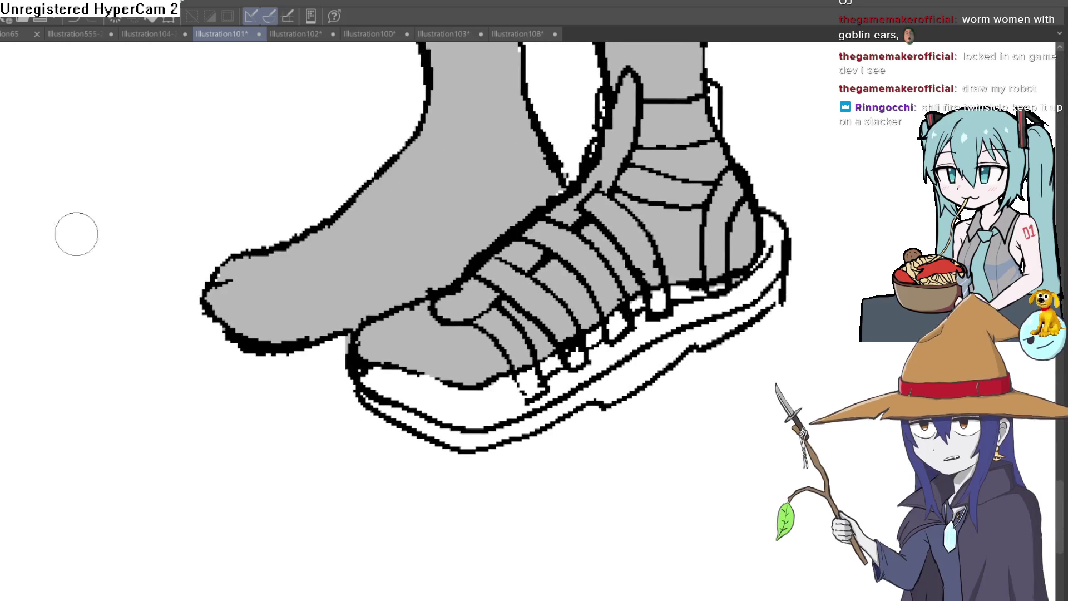
{"action": "left_click_drag", "start_coordinate": [495, 214], "coordinate": [447, 273]}
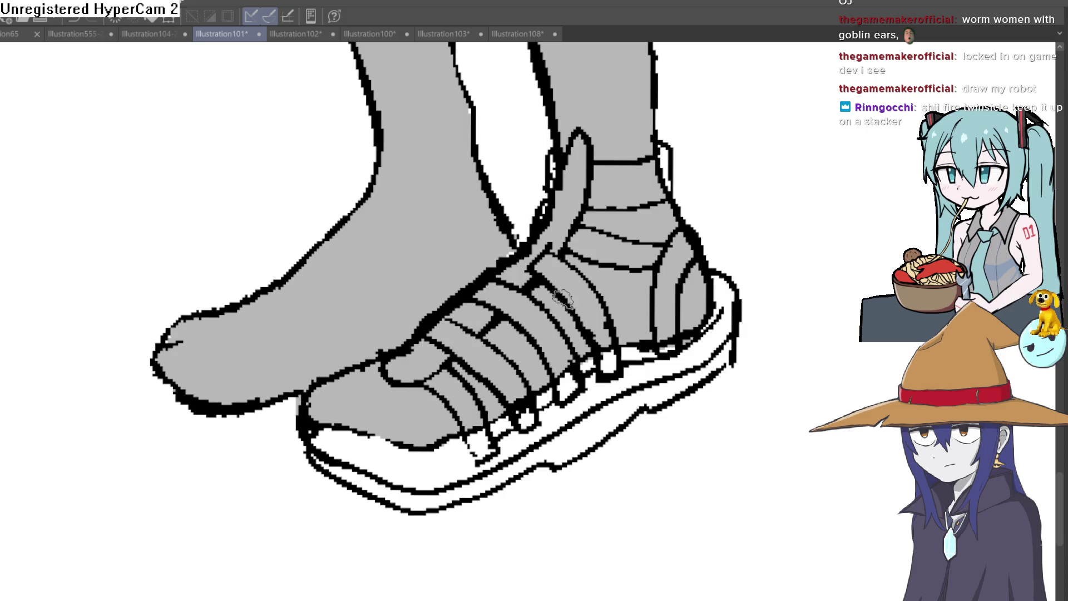
{"action": "mouse_move", "coordinate": [474, 238]}
{"action": "left_mouse_down"}
{"action": "mouse_move", "coordinate": [461, 297]}
{"action": "mouse_move", "coordinate": [449, 293]}
{"action": "left_mouse_up"}
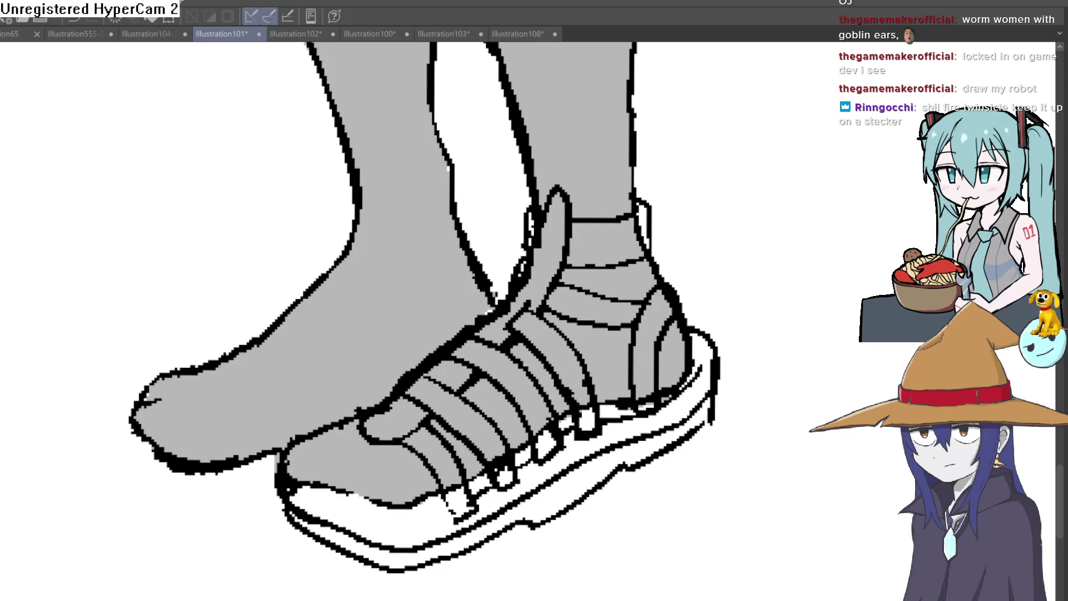
{"action": "left_click", "coordinate": [445, 459]}
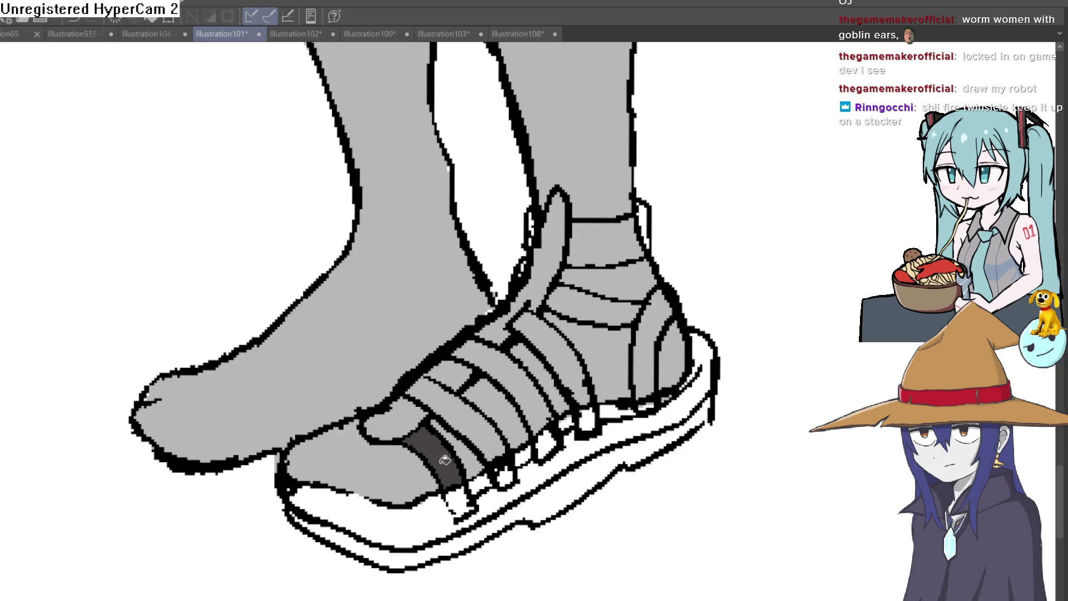
Step: Bucket-fill every sandal strap dark grey, from the toe straps and tongue to the ankle band
{"action": "left_click", "coordinate": [485, 439]}
{"action": "left_click", "coordinate": [506, 476]}
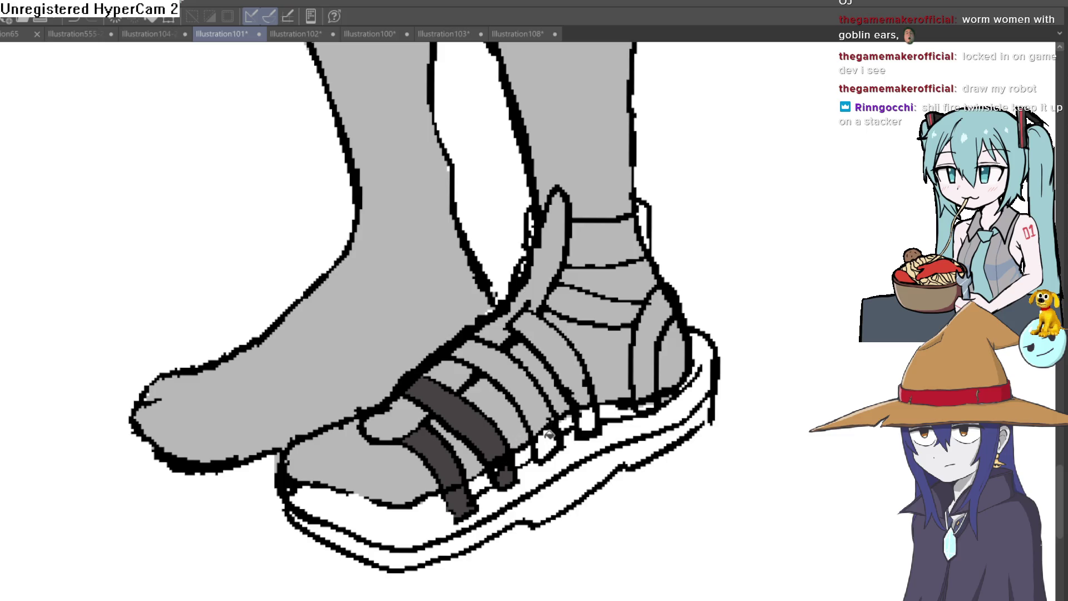
{"action": "left_click", "coordinate": [539, 408]}
{"action": "left_click", "coordinate": [453, 373]}
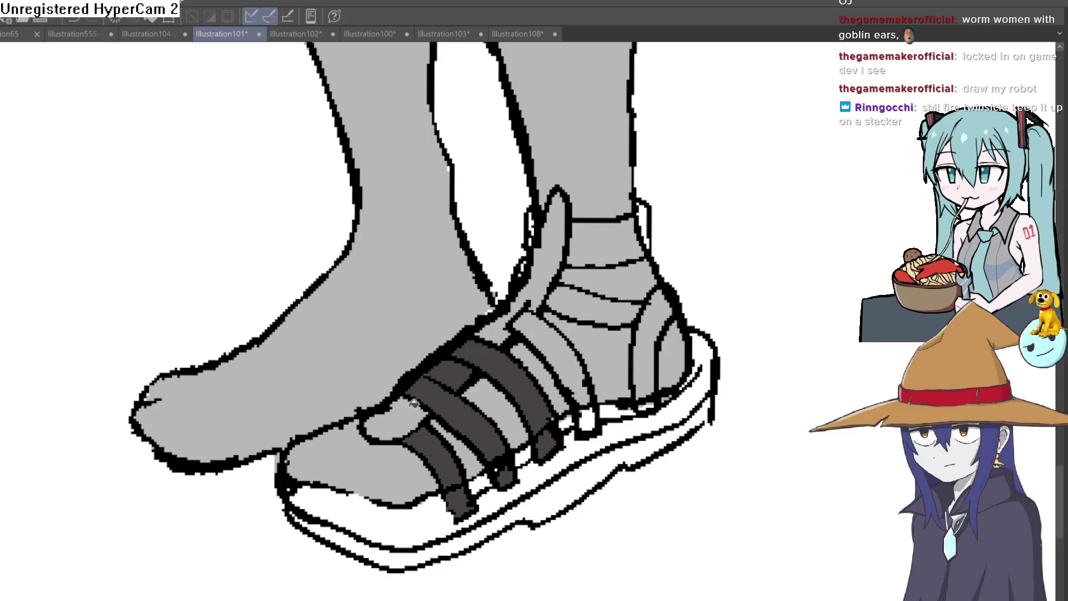
{"action": "left_click", "coordinate": [419, 402]}
{"action": "left_click", "coordinate": [526, 300]}
{"action": "left_click", "coordinate": [573, 330]}
{"action": "left_click", "coordinate": [612, 304]}
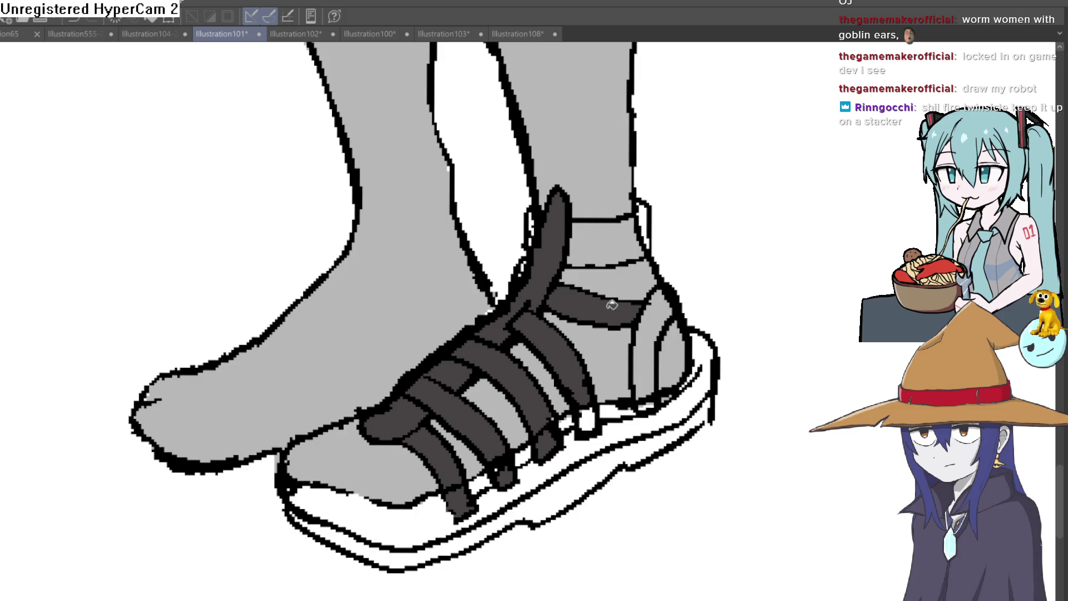
{"action": "left_click", "coordinate": [662, 315]}
{"action": "left_click", "coordinate": [639, 236]}
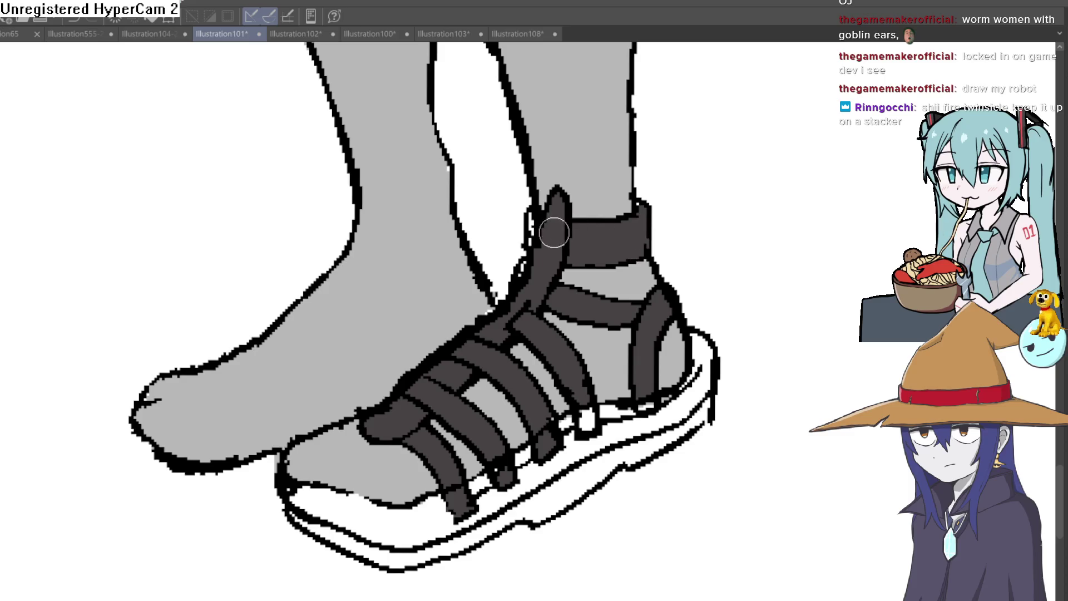
{"action": "left_click", "coordinate": [536, 239]}
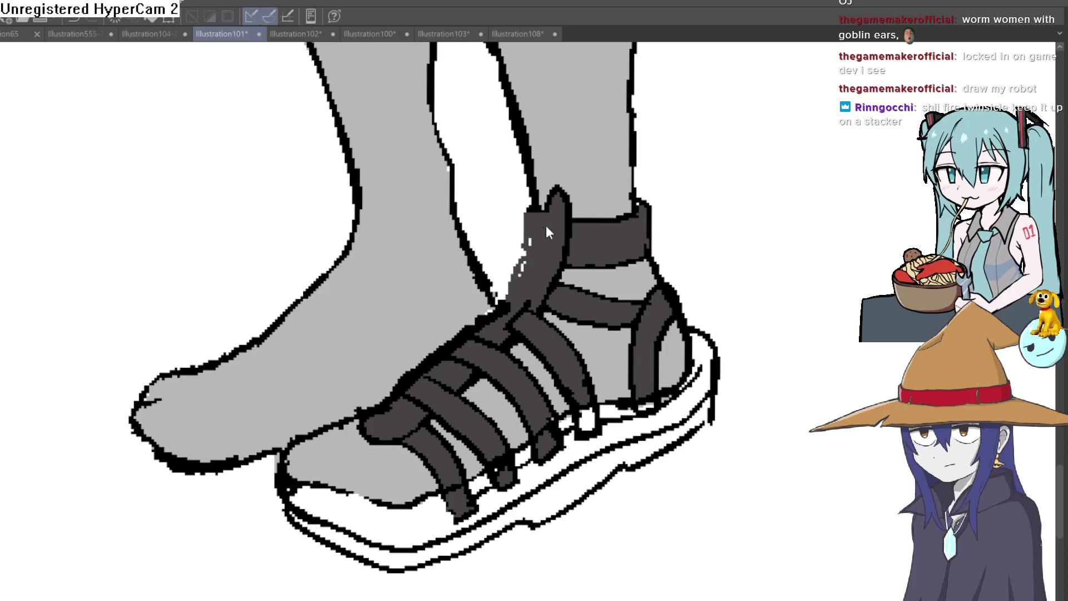
Step: Touch up the stray outline pixels on the tongue strap
{"action": "scroll", "coordinate": [546, 225], "scroll_direction": "up", "scroll_amount": 5}
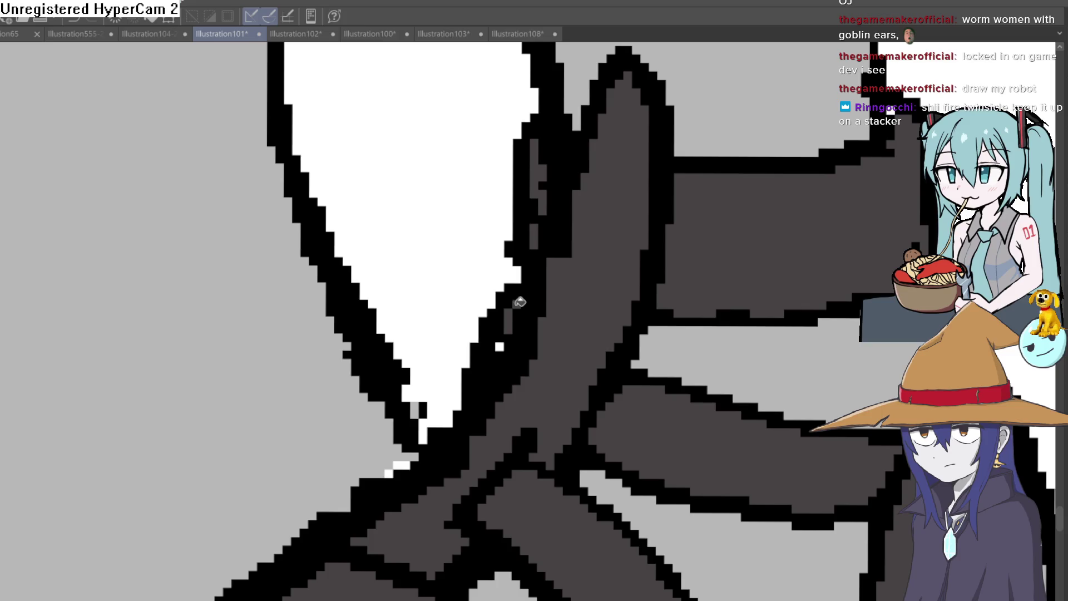
{"action": "mouse_move", "coordinate": [534, 245]}
{"action": "left_mouse_down"}
{"action": "mouse_move", "coordinate": [484, 382]}
{"action": "mouse_move", "coordinate": [559, 259]}
{"action": "left_mouse_up"}
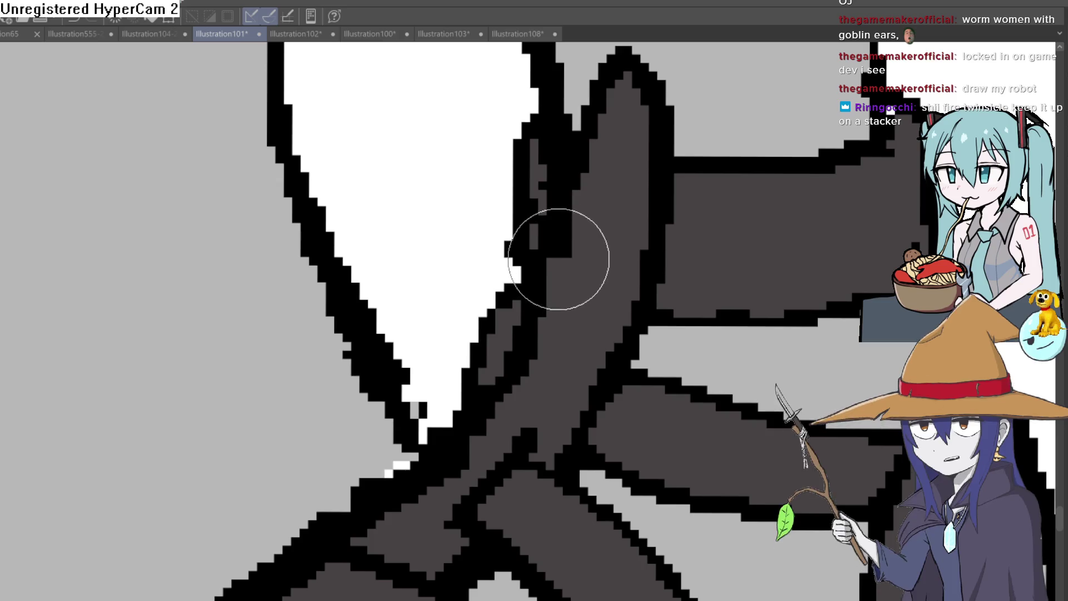
{"action": "scroll", "coordinate": [586, 159], "scroll_direction": "up", "scroll_amount": 2}
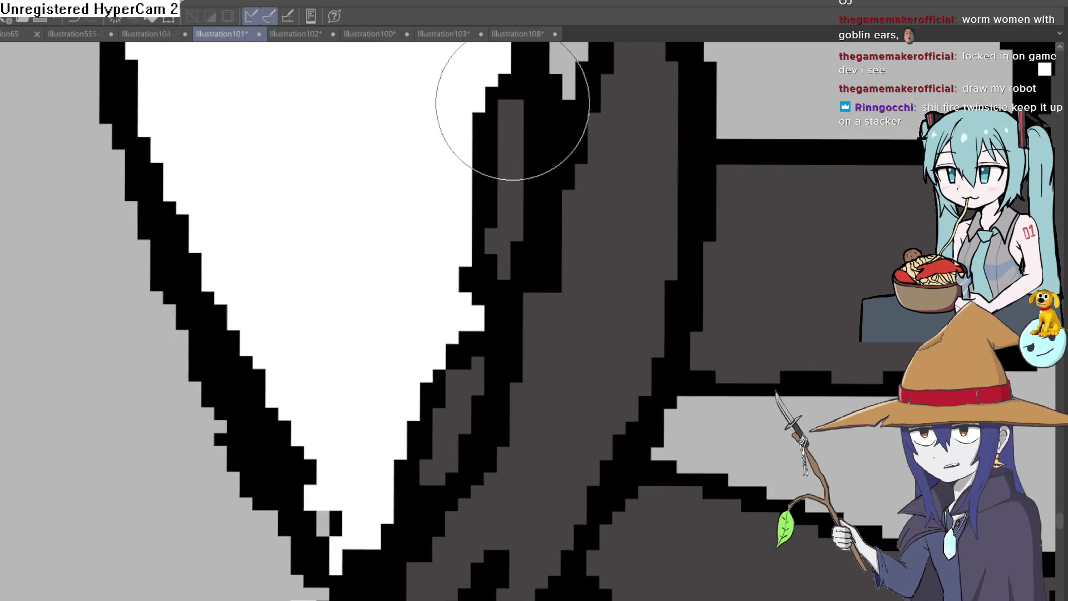
{"action": "scroll", "coordinate": [677, 270], "scroll_direction": "down", "scroll_amount": 2}
{"action": "scroll", "coordinate": [670, 201], "scroll_direction": "down", "scroll_amount": 4}
{"action": "scroll", "coordinate": [779, 282], "scroll_direction": "up", "scroll_amount": 2}
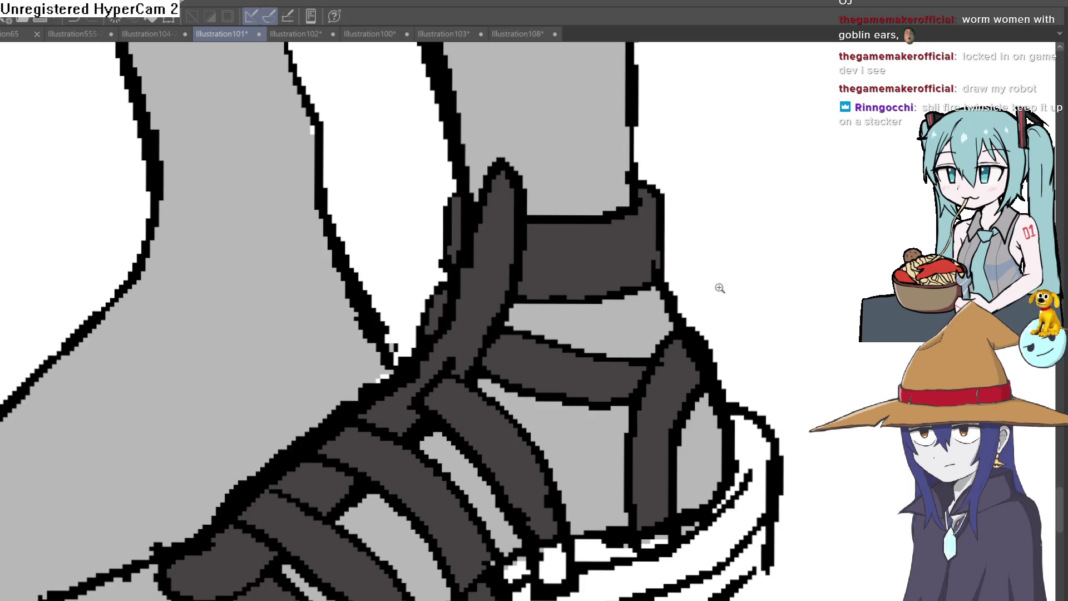
{"action": "scroll", "coordinate": [718, 288], "scroll_direction": "down", "scroll_amount": 4}
{"action": "left_click_drag", "start_coordinate": [685, 326], "coordinate": [699, 298]}
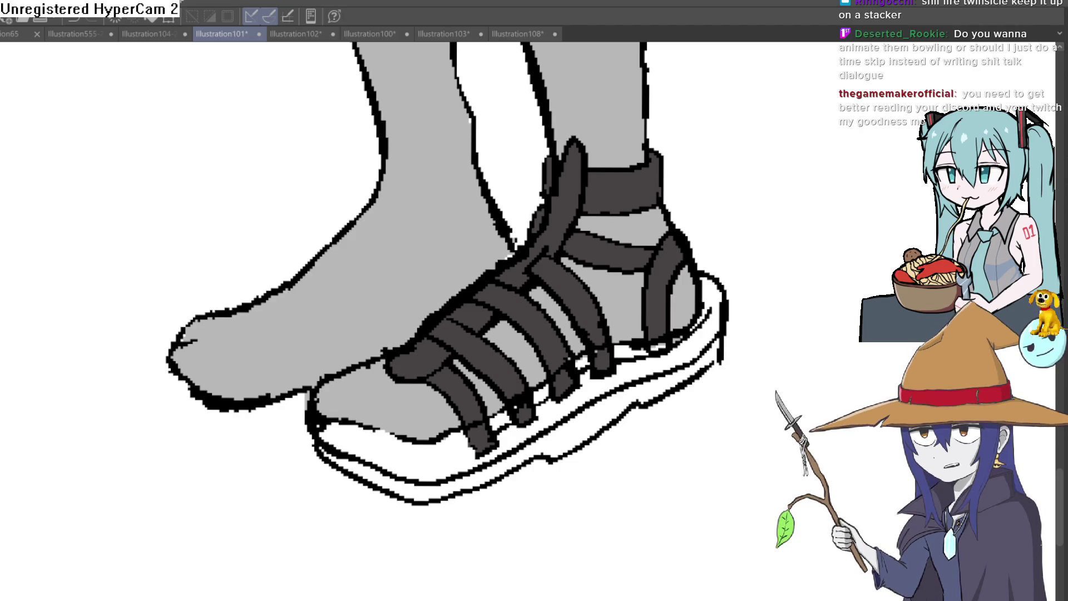
Step: Paint over a black speck and reshape the lower and upper strap tips
{"action": "left_click", "coordinate": [458, 279]}
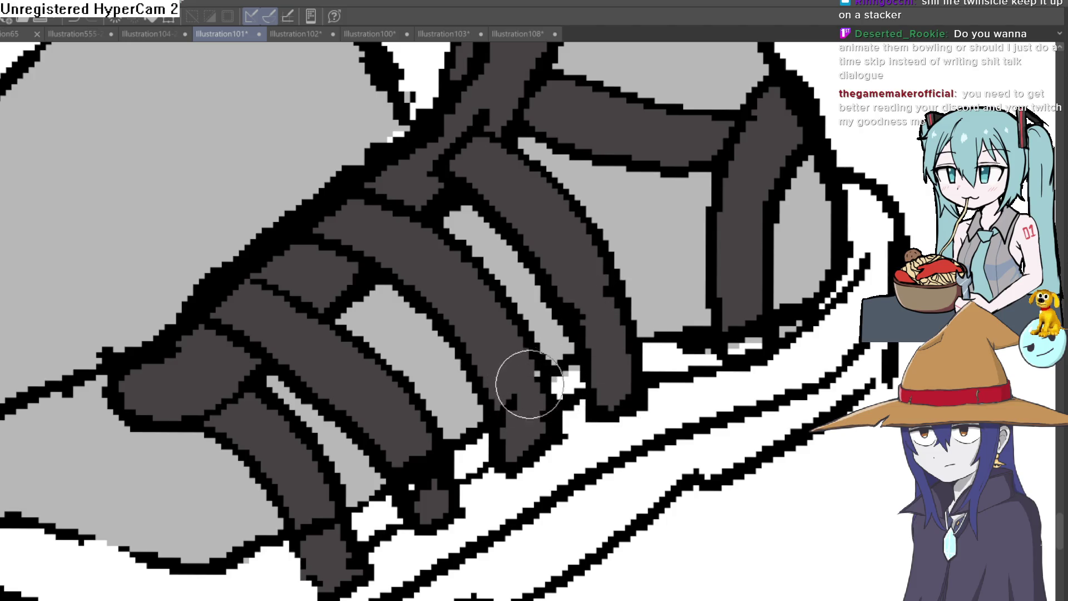
{"action": "left_click_drag", "start_coordinate": [520, 421], "coordinate": [508, 425]}
{"action": "mouse_move", "coordinate": [425, 484]}
{"action": "left_mouse_down"}
{"action": "mouse_move", "coordinate": [417, 497]}
{"action": "mouse_move", "coordinate": [425, 489]}
{"action": "left_mouse_up"}
{"action": "left_click_drag", "start_coordinate": [329, 544], "coordinate": [341, 559]}
{"action": "scroll", "coordinate": [341, 559], "scroll_direction": "down", "scroll_amount": 5}
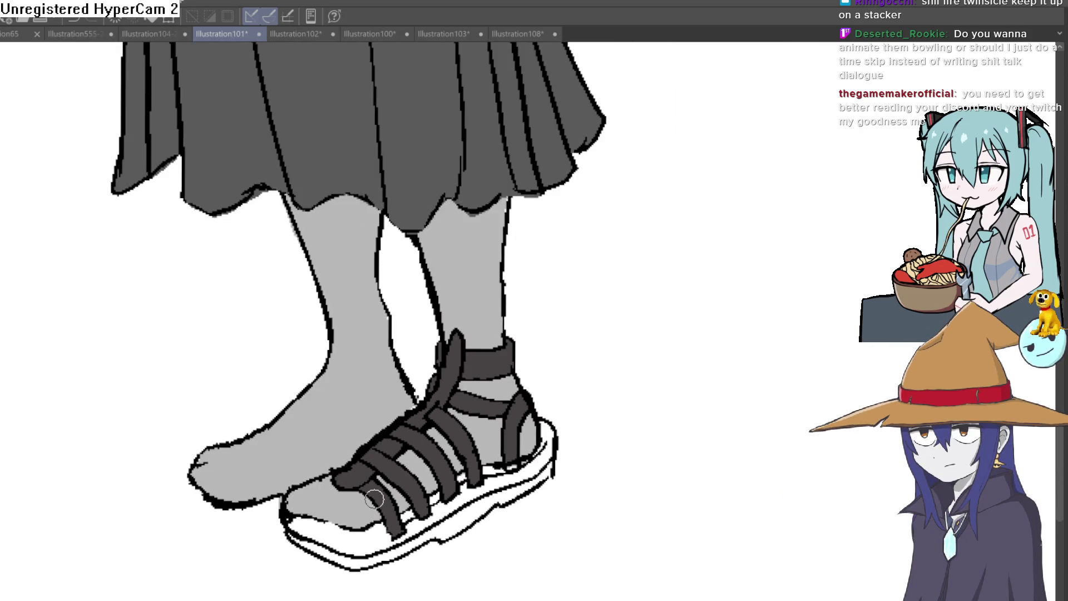
Step: Try grey fills on the sole, then undo the unwanted fills
{"action": "left_click_drag", "start_coordinate": [438, 394], "coordinate": [487, 338]}
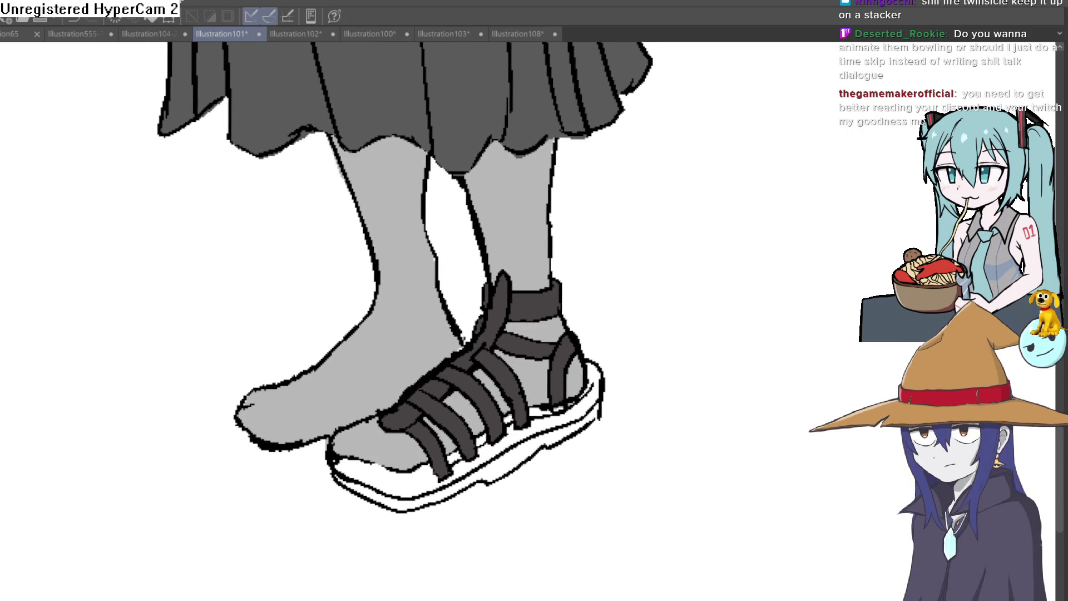
{"action": "left_click", "coordinate": [423, 478]}
{"action": "left_click", "coordinate": [509, 435]}
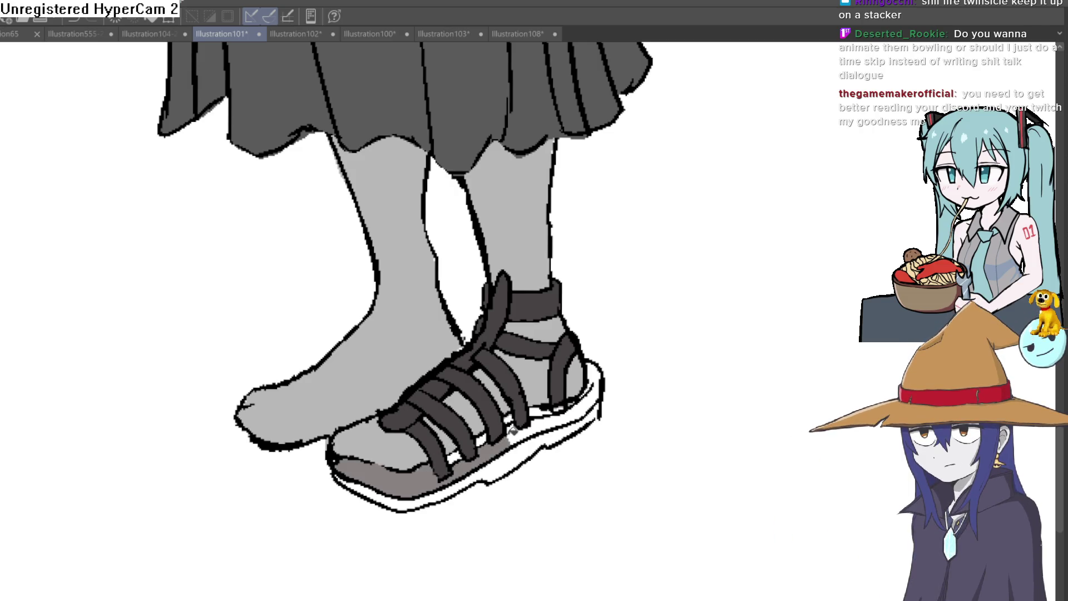
{"action": "scroll", "coordinate": [531, 428], "scroll_direction": "up", "scroll_amount": 5}
{"action": "left_click", "coordinate": [556, 411]}
{"action": "key", "text": "ctrl+z"}
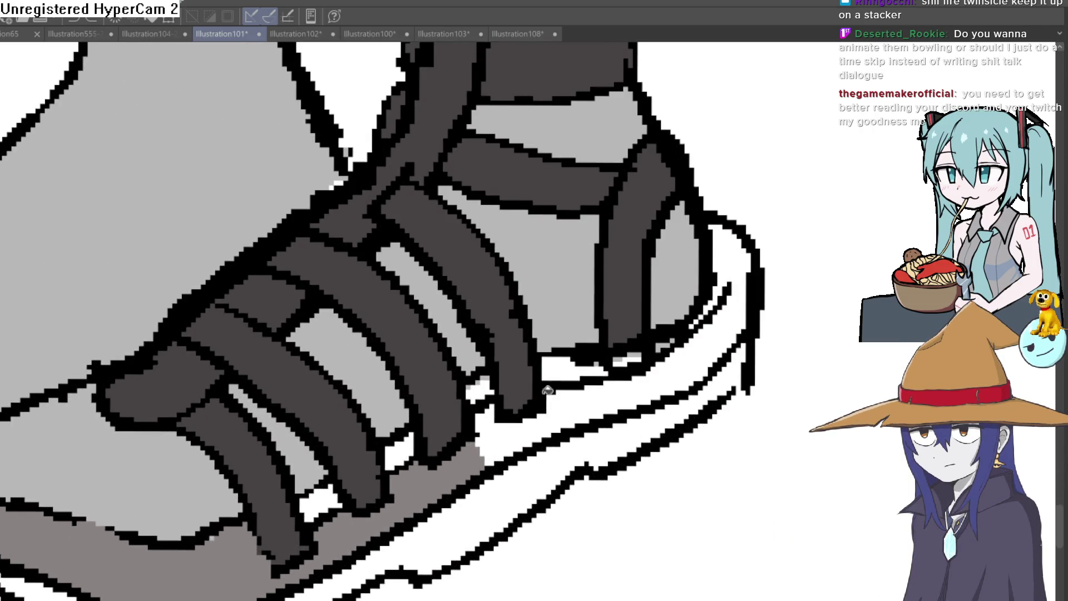
{"action": "key", "text": "ctrl+z"}
{"action": "key", "text": "ctrl+z"}
Step: Fill the left, middle and right sole segments and the patch under the straps dark grey
{"action": "left_click_drag", "start_coordinate": [267, 557], "coordinate": [374, 440]}
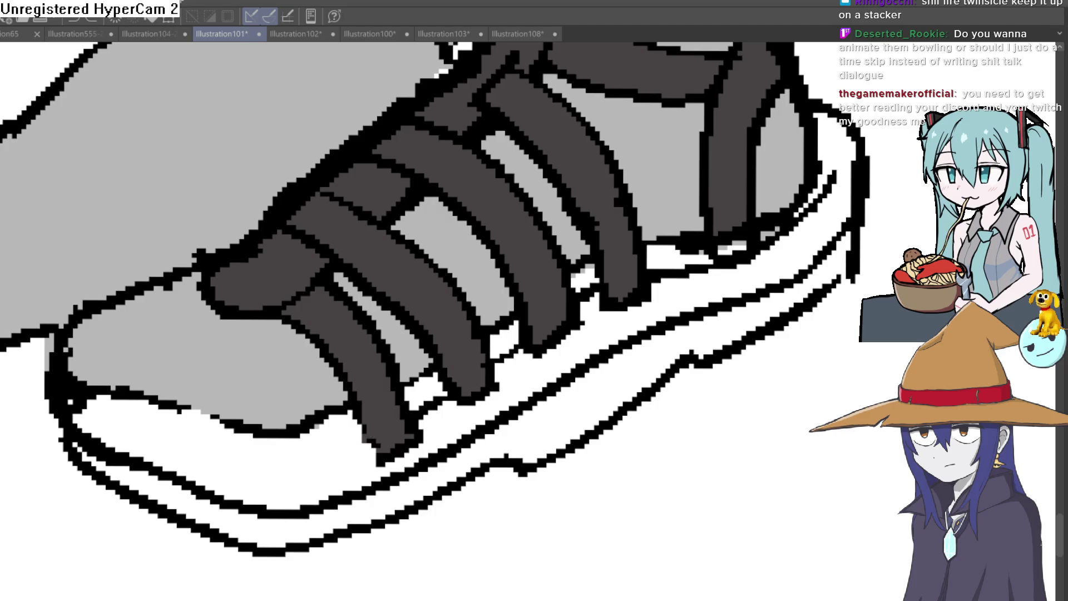
{"action": "left_click", "coordinate": [334, 442]}
{"action": "left_click", "coordinate": [467, 423]}
{"action": "left_click", "coordinate": [568, 357]}
{"action": "left_click", "coordinate": [555, 356]}
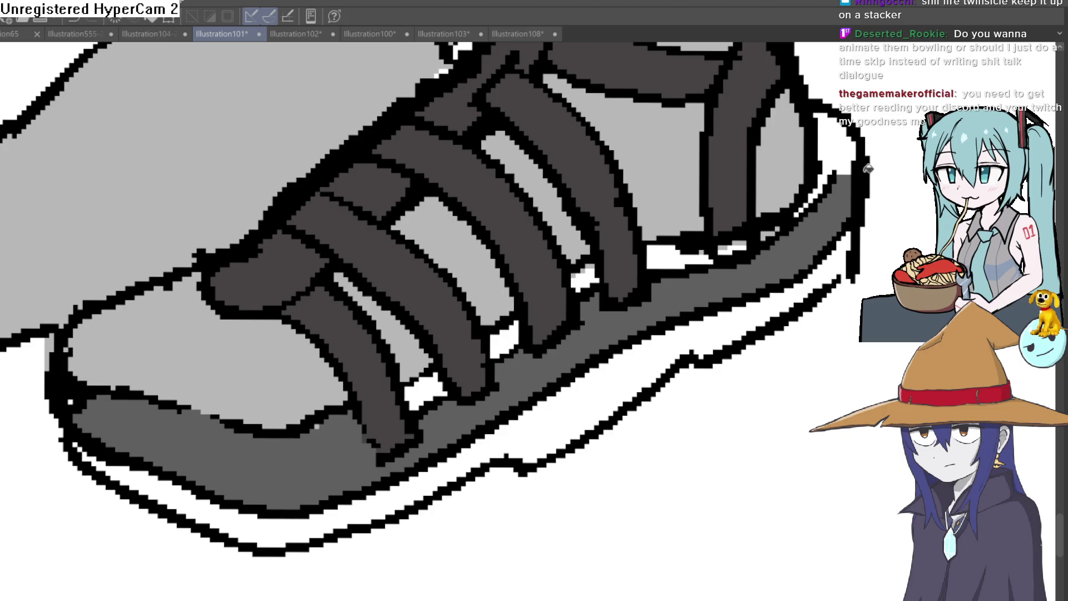
{"action": "scroll", "coordinate": [91, 214], "scroll_direction": "down", "scroll_amount": 1}
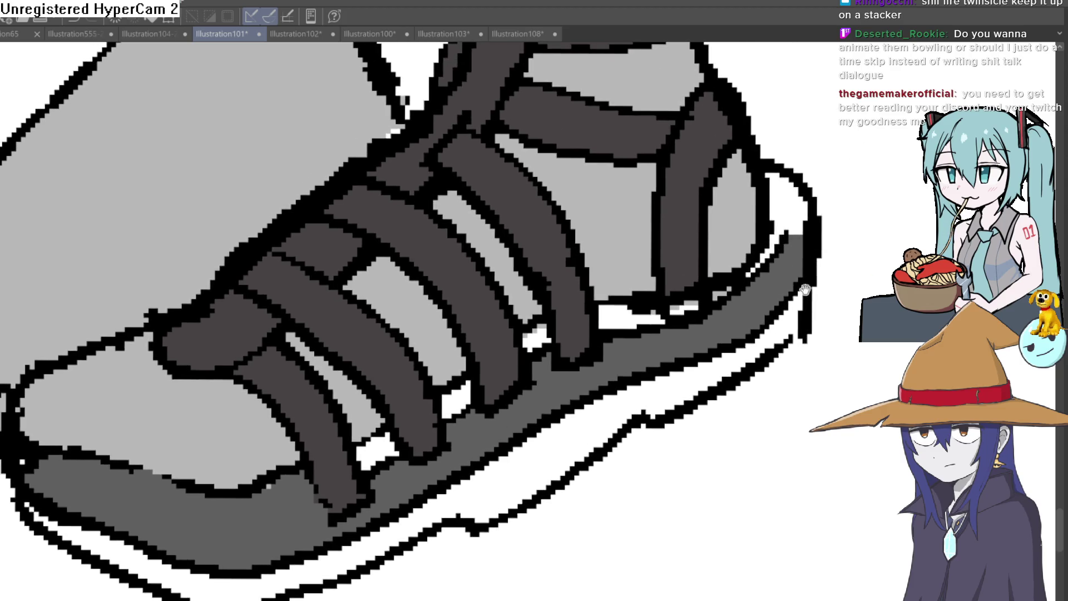
Step: Extend the grey at the toe tip, fill the sole's white band, then switch to Construct 3
{"action": "left_click_drag", "start_coordinate": [792, 236], "coordinate": [808, 203]}
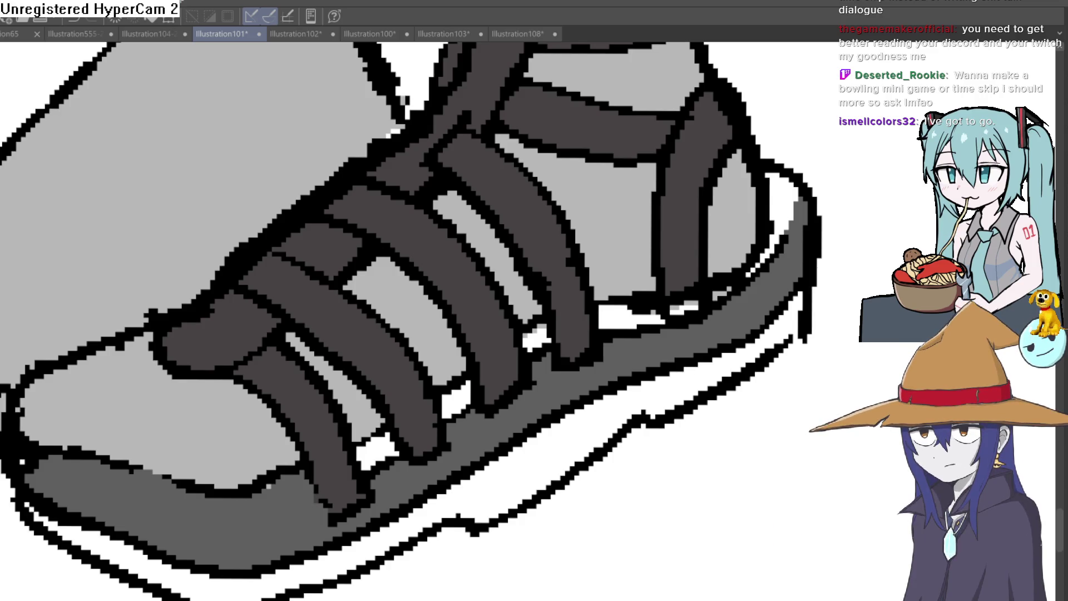
{"action": "scroll", "coordinate": [680, 369], "scroll_direction": "down", "scroll_amount": 3}
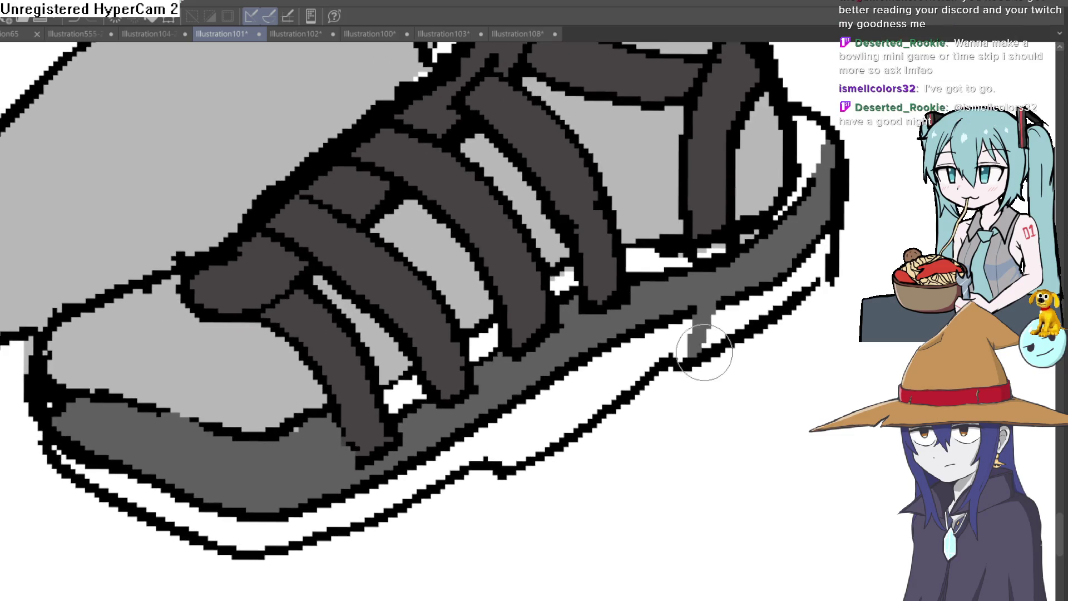
{"action": "scroll", "coordinate": [692, 388], "scroll_direction": "up", "scroll_amount": 3}
{"action": "scroll", "coordinate": [657, 408], "scroll_direction": "down", "scroll_amount": 3}
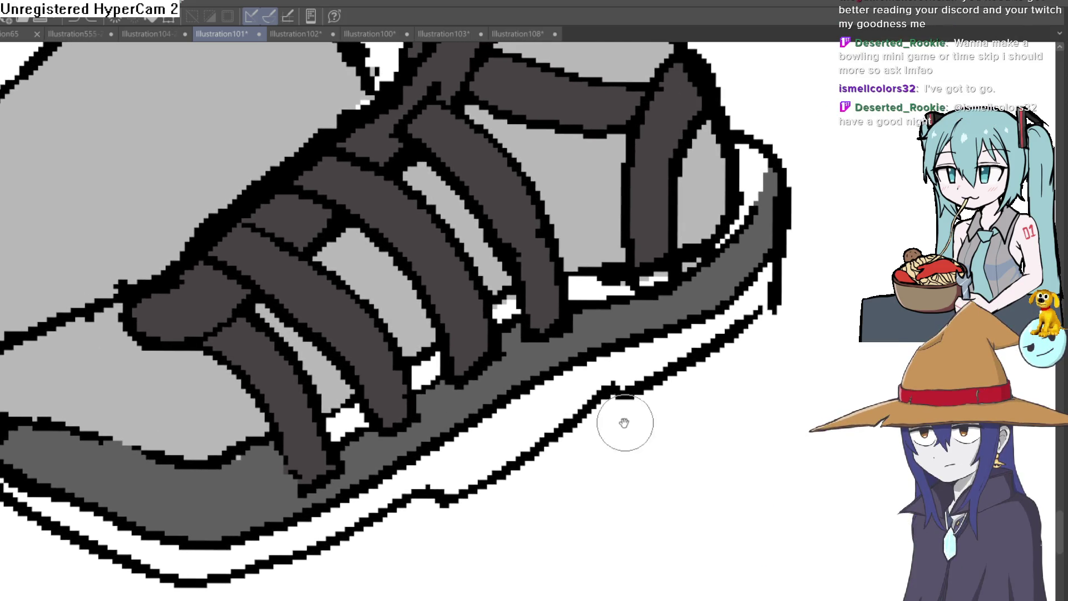
{"action": "scroll", "coordinate": [632, 415], "scroll_direction": "up", "scroll_amount": 3}
{"action": "scroll", "coordinate": [711, 328], "scroll_direction": "down", "scroll_amount": 3}
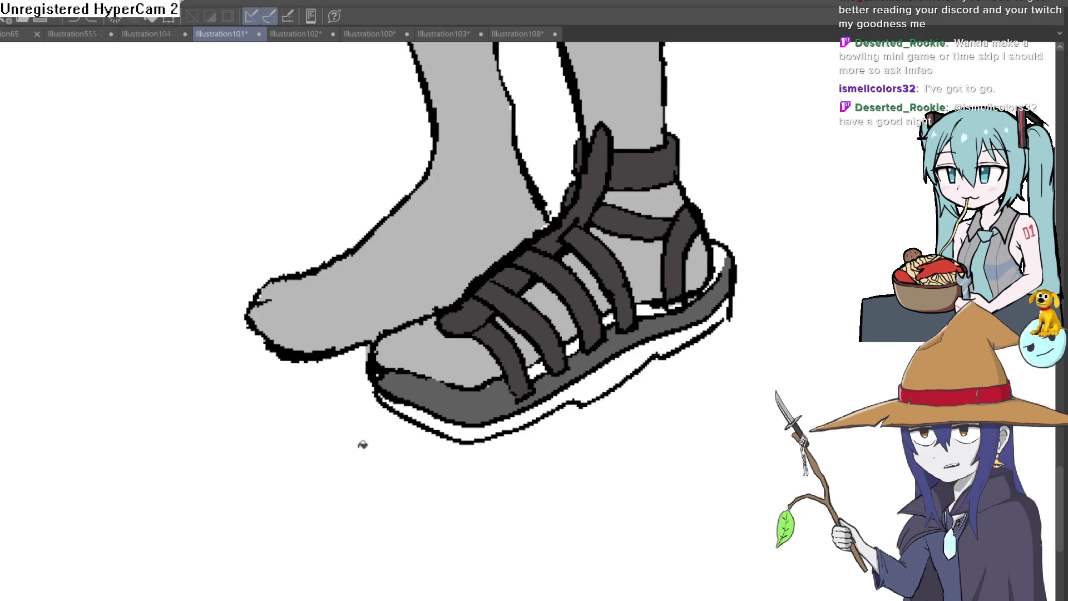
{"action": "left_click", "coordinate": [616, 372]}
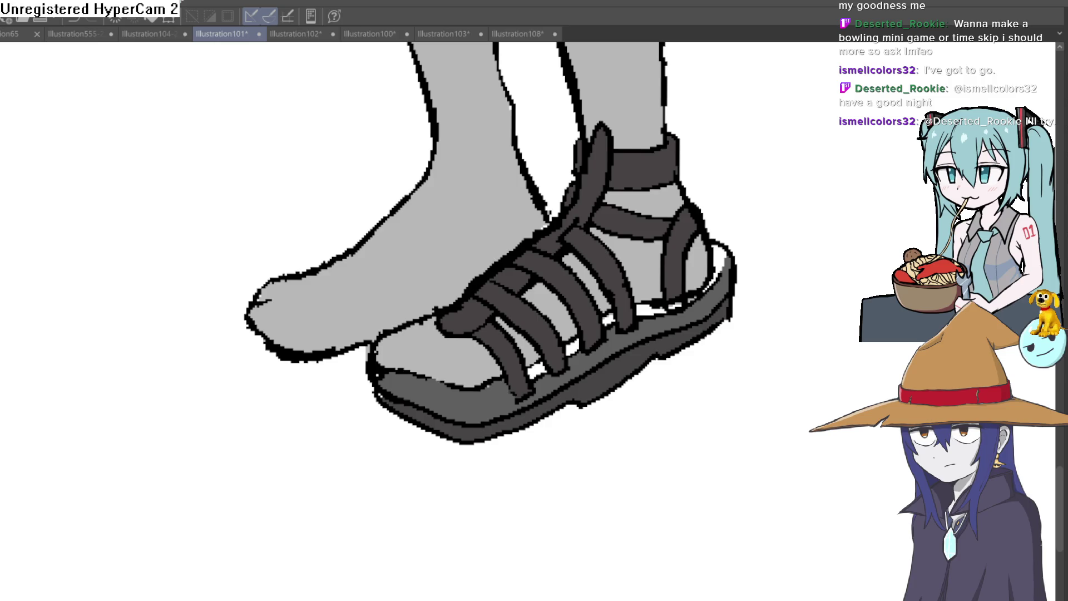
{"action": "key", "text": "alt+Tab"}
{"action": "left_click", "coordinate": [508, 29]}
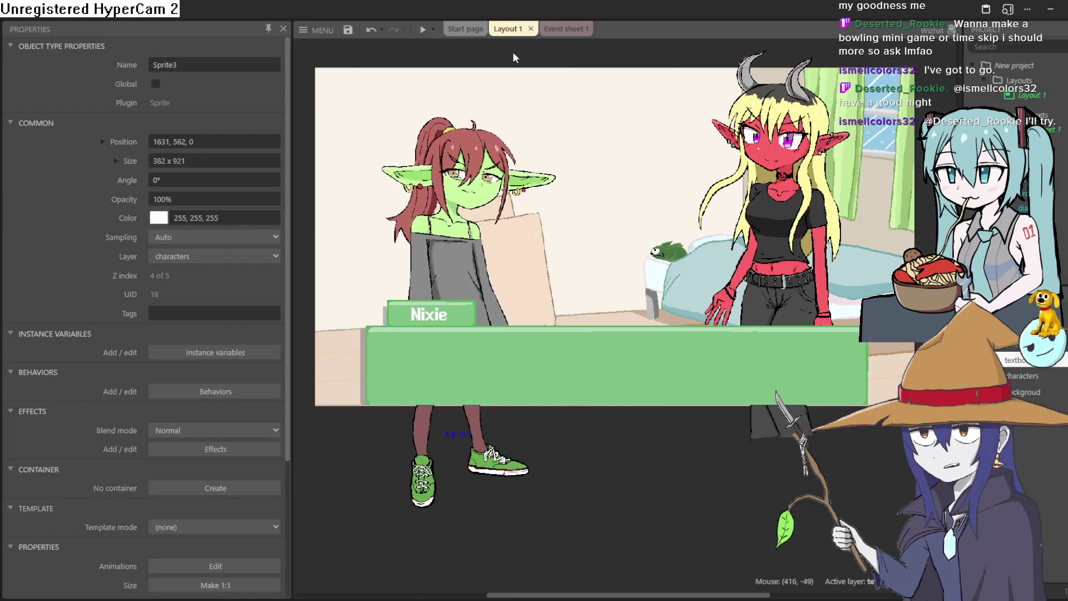
Step: Nudge the nixie sprite in Layout 1 to position 248, 509, undoing overshooting moves
{"action": "scroll", "coordinate": [514, 266], "scroll_direction": "down", "scroll_amount": 2}
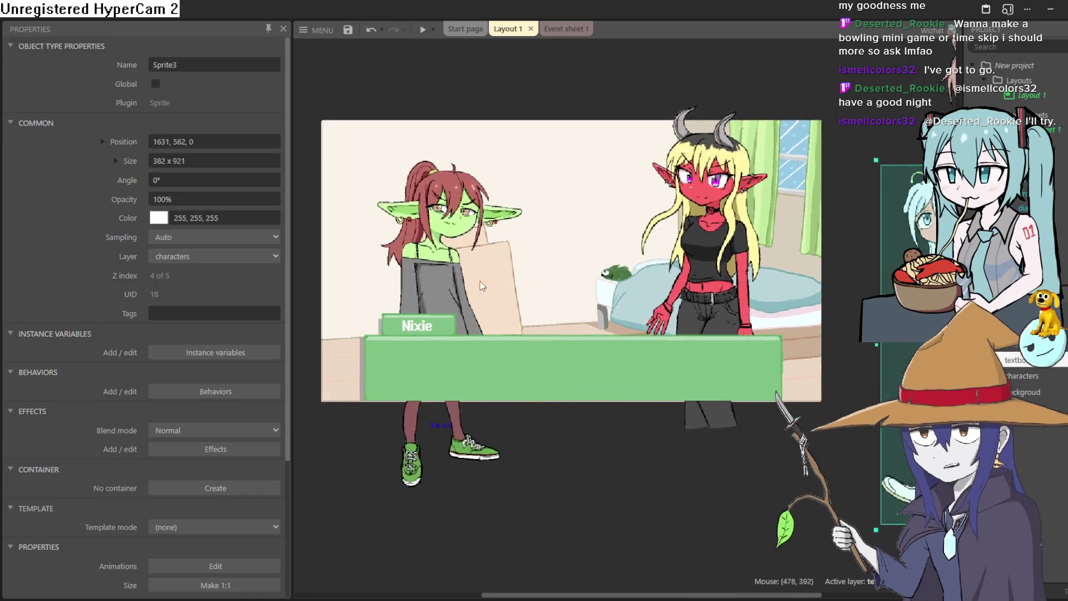
{"action": "left_click", "coordinate": [446, 255]}
{"action": "left_click_drag", "start_coordinate": [447, 255], "coordinate": [429, 263]}
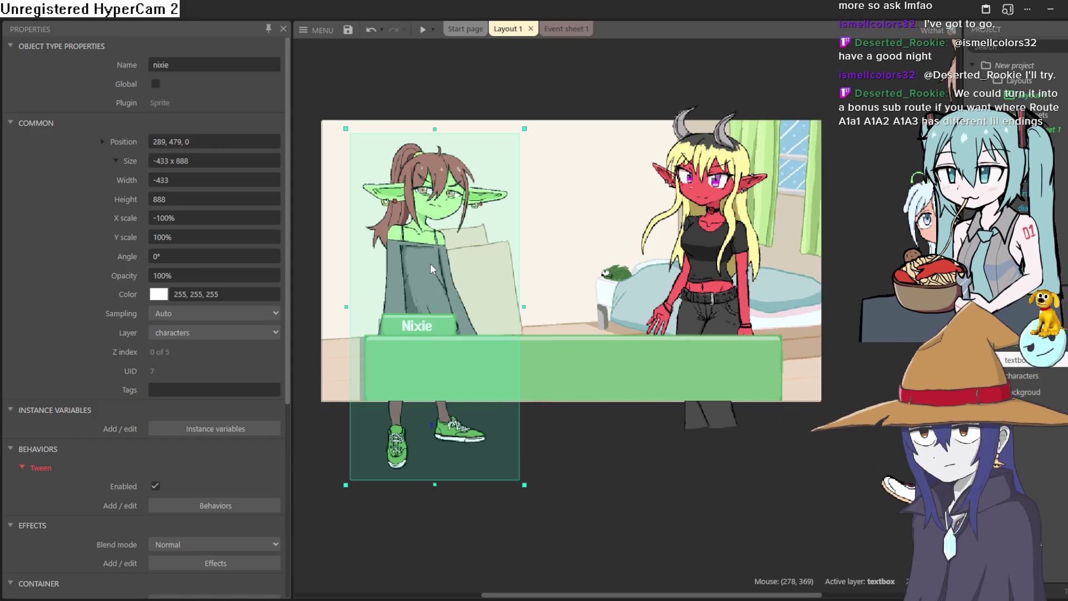
{"action": "mouse_move", "coordinate": [431, 264]}
{"action": "left_mouse_down"}
{"action": "mouse_move", "coordinate": [429, 248]}
{"action": "mouse_move", "coordinate": [415, 255]}
{"action": "mouse_move", "coordinate": [445, 257]}
{"action": "left_mouse_up"}
{"action": "key", "text": "ctrl+z"}
{"action": "key", "text": "ctrl+z"}
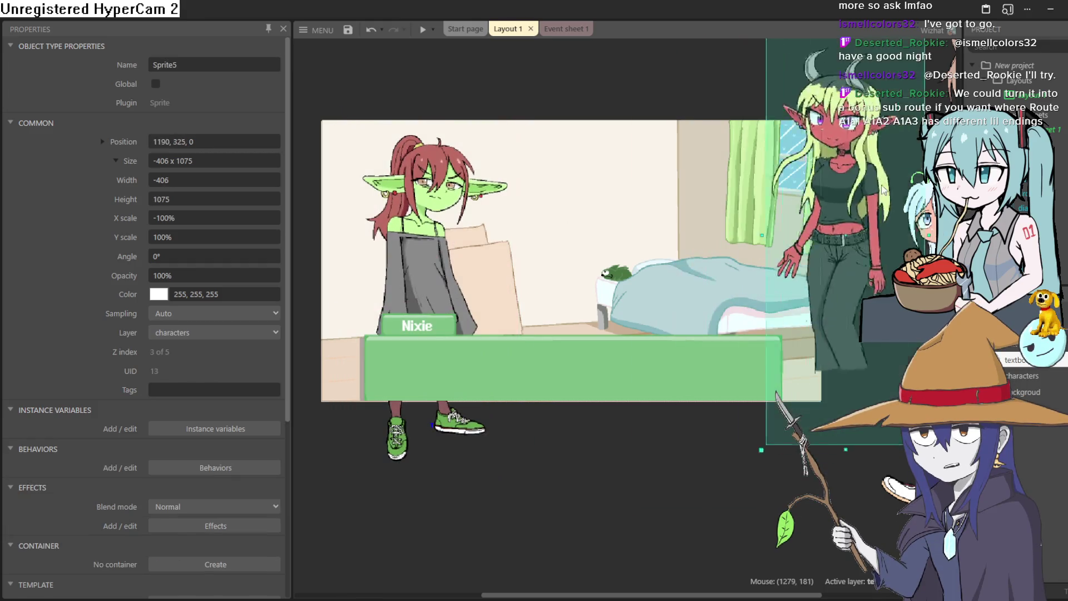
{"action": "scroll", "coordinate": [421, 293], "scroll_direction": "up", "scroll_amount": 3}
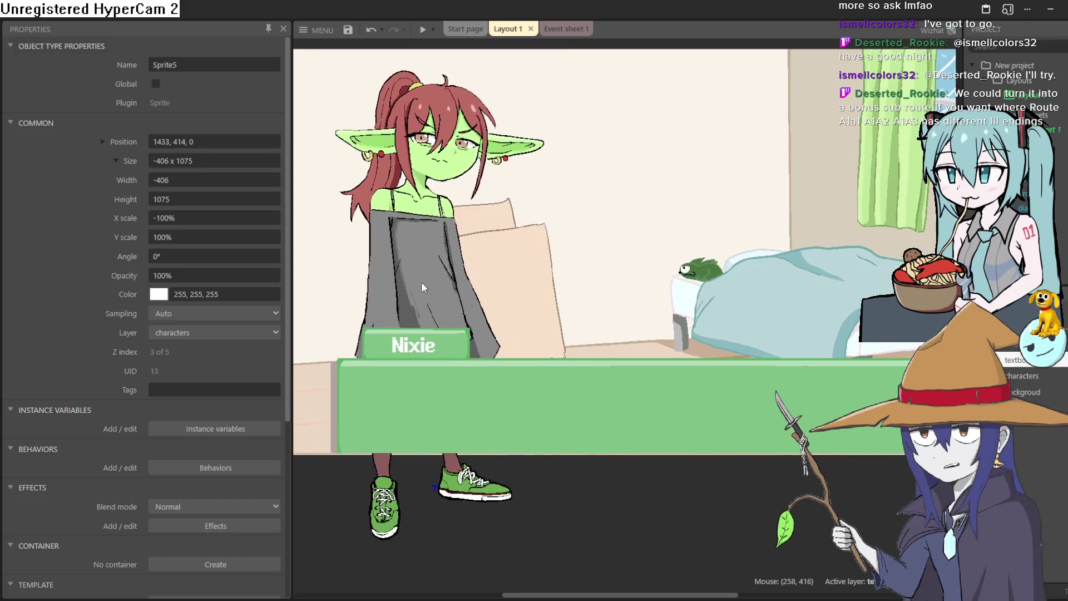
{"action": "key", "text": "ctrl+z"}
{"action": "key", "text": "ctrl+z"}
{"action": "key", "text": "ctrl+z"}
{"action": "key", "text": "ctrl+z"}
{"action": "key", "text": "ctrl+z"}
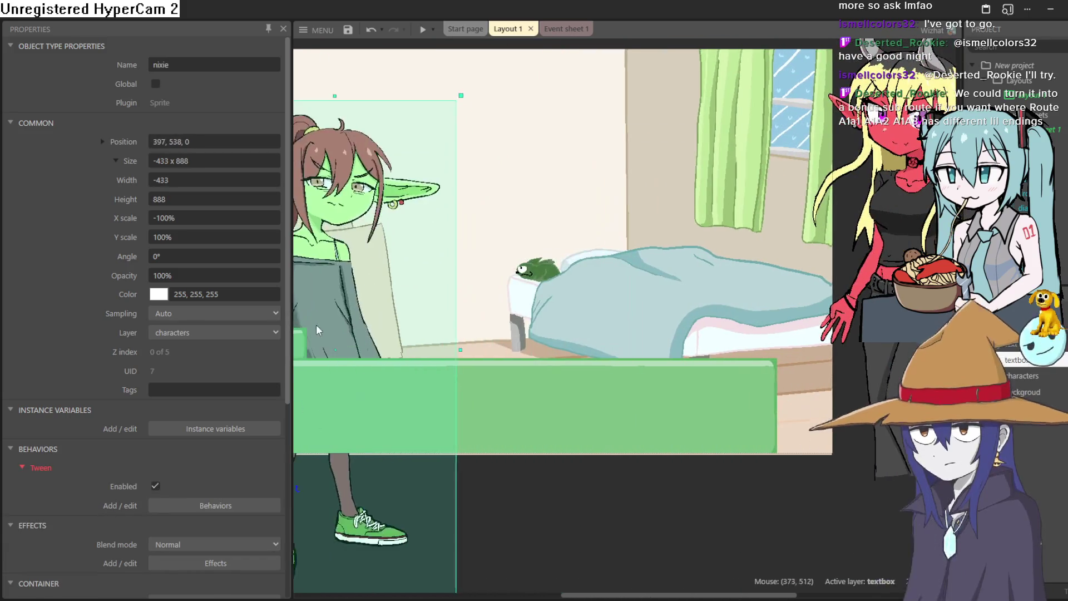
{"action": "key", "text": "ctrl+z"}
{"action": "key", "text": "ctrl+z"}
{"action": "key", "text": "ctrl+z"}
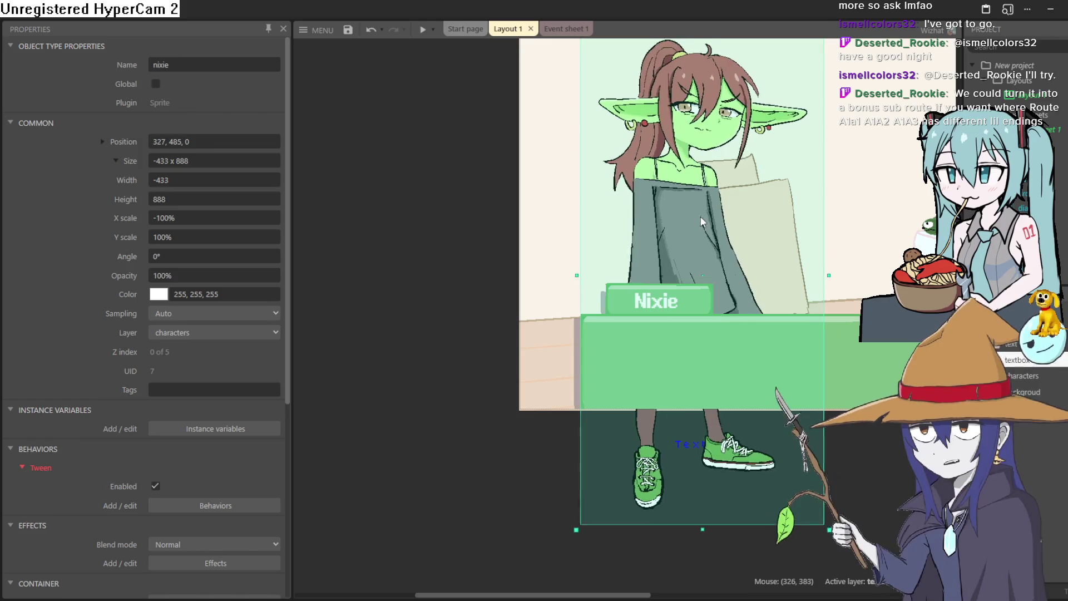
{"action": "key", "text": "ctrl+z"}
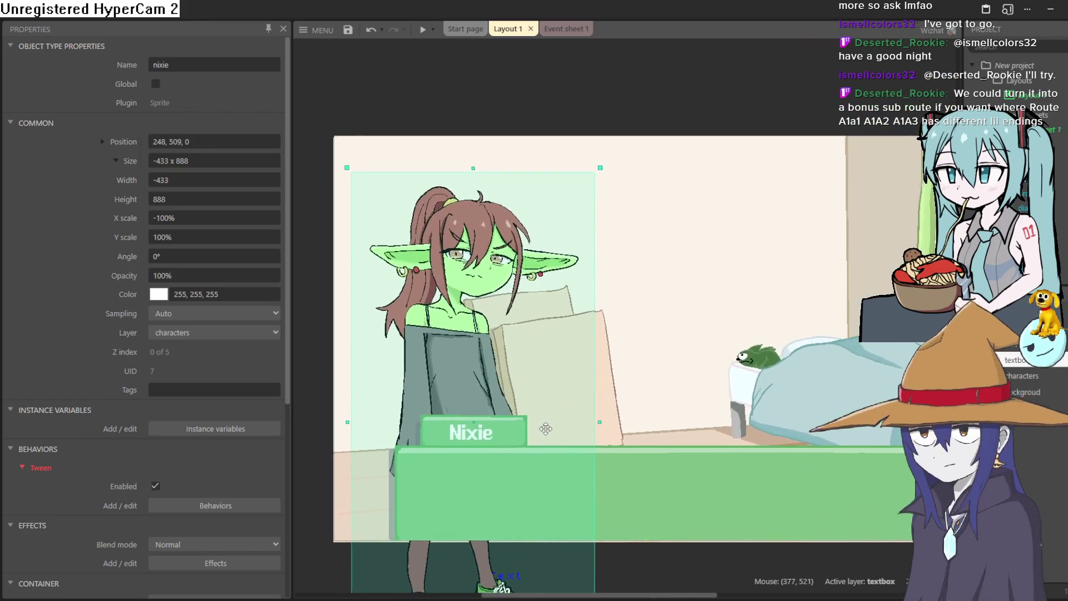
{"action": "key", "text": "ctrl+z"}
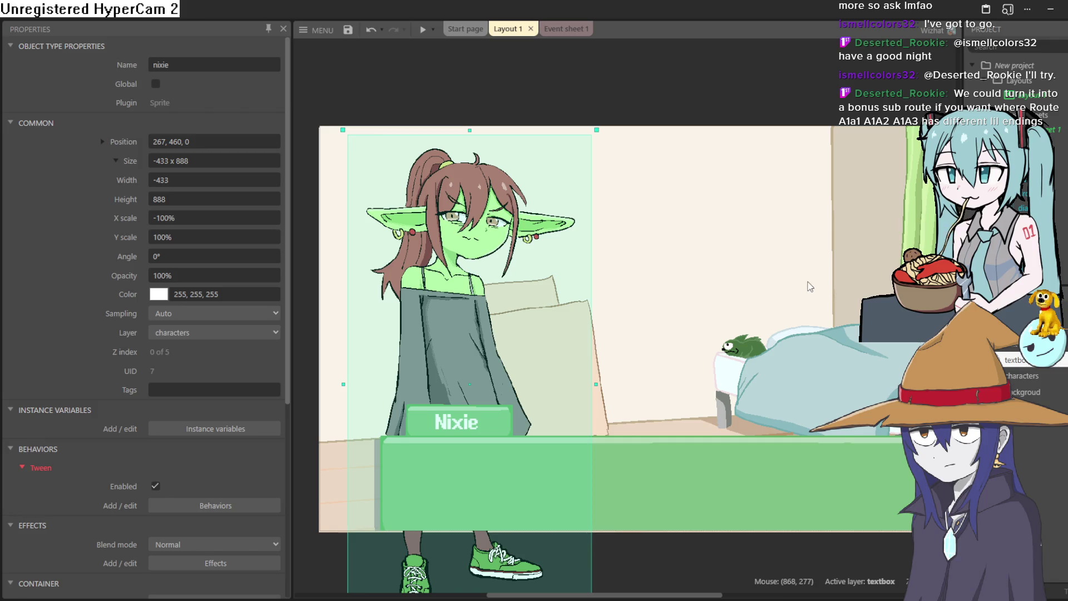
Step: Drag the red demon girl, blue-haired girl and catgirl sprites in beside Nixie
{"action": "mouse_move", "coordinate": [810, 287]}
{"action": "left_mouse_down"}
{"action": "mouse_move", "coordinate": [763, 236]}
{"action": "mouse_move", "coordinate": [647, 296]}
{"action": "left_mouse_up"}
{"action": "scroll", "coordinate": [657, 299], "scroll_direction": "down", "scroll_amount": 3}
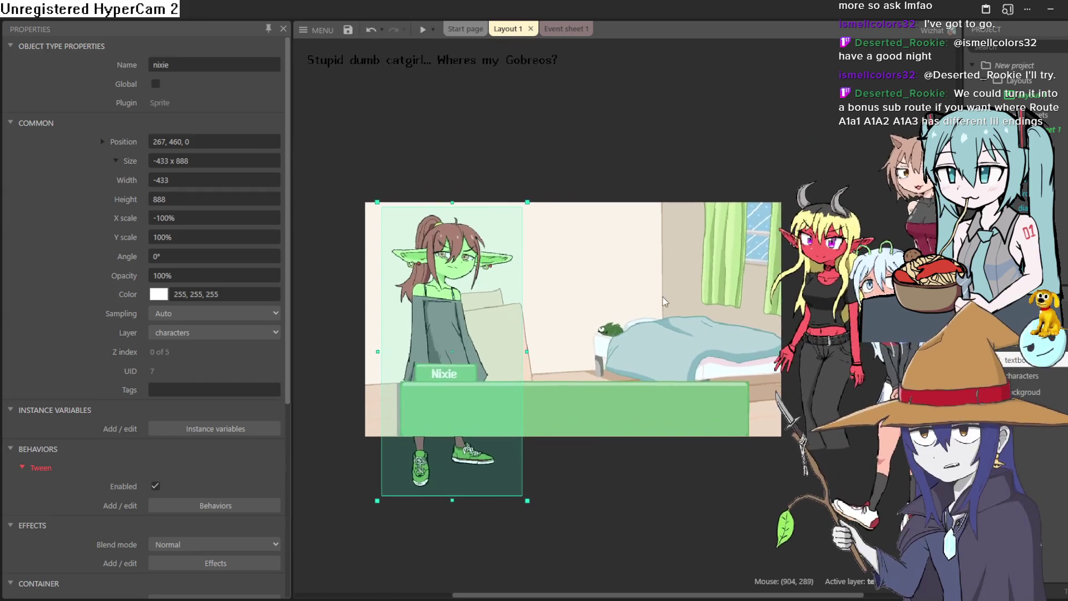
{"action": "scroll", "coordinate": [664, 301], "scroll_direction": "down", "scroll_amount": 2}
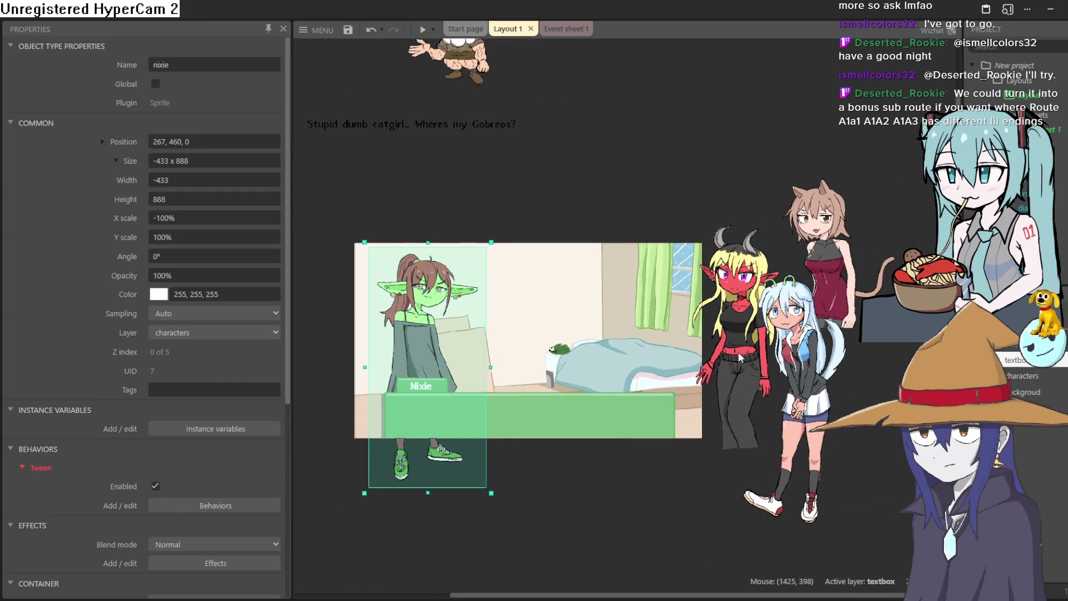
{"action": "left_click_drag", "start_coordinate": [740, 358], "coordinate": [531, 375]}
{"action": "mouse_move", "coordinate": [793, 353]}
{"action": "left_mouse_down"}
{"action": "mouse_move", "coordinate": [603, 384]}
{"action": "mouse_move", "coordinate": [582, 336]}
{"action": "mouse_move", "coordinate": [593, 325]}
{"action": "left_mouse_up"}
{"action": "mouse_move", "coordinate": [799, 258]}
{"action": "left_mouse_down"}
{"action": "mouse_move", "coordinate": [685, 334]}
{"action": "mouse_move", "coordinate": [640, 328]}
{"action": "mouse_move", "coordinate": [665, 340]}
{"action": "left_mouse_up"}
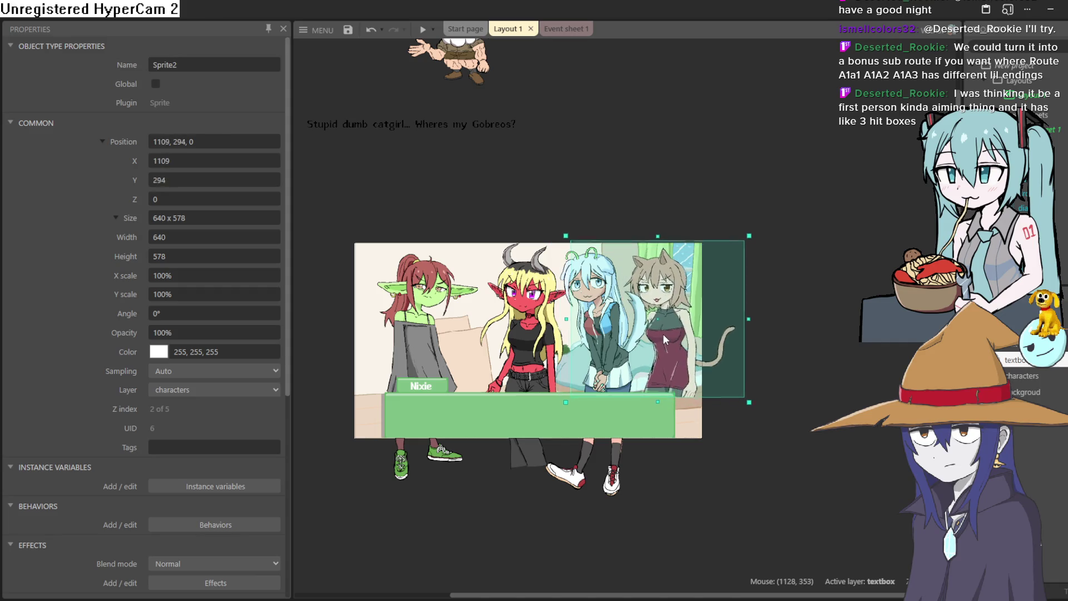
Step: Fine-tune the positions of the blue-haired girl and catgirl sprites
{"action": "left_click", "coordinate": [533, 313]}
{"action": "left_click_drag", "start_coordinate": [607, 323], "coordinate": [594, 333]}
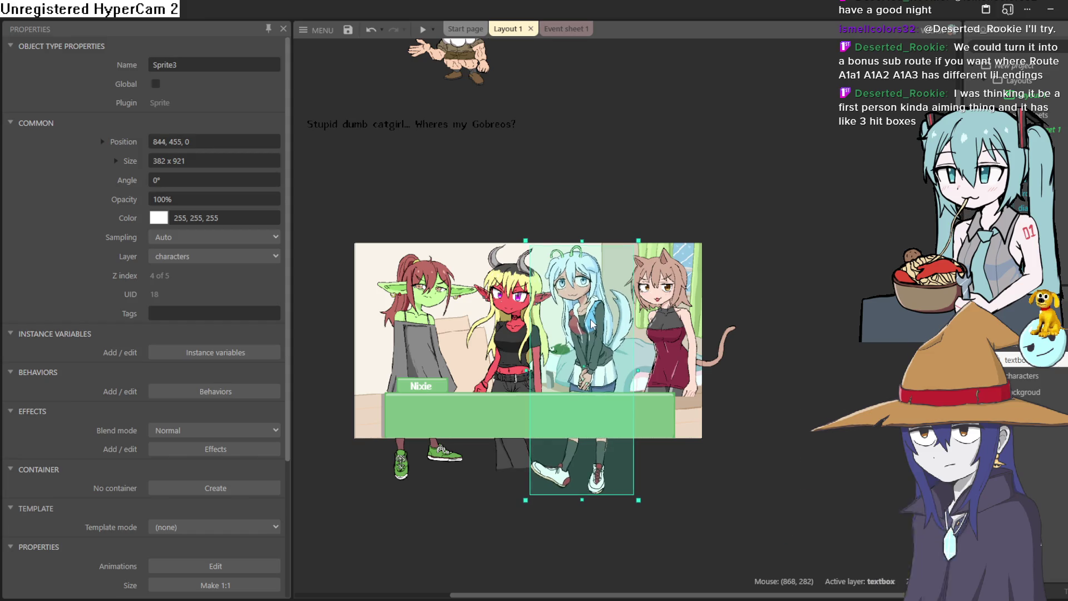
{"action": "mouse_move", "coordinate": [671, 308]}
{"action": "left_mouse_down"}
{"action": "mouse_move", "coordinate": [676, 300]}
{"action": "mouse_move", "coordinate": [662, 299]}
{"action": "left_mouse_up"}
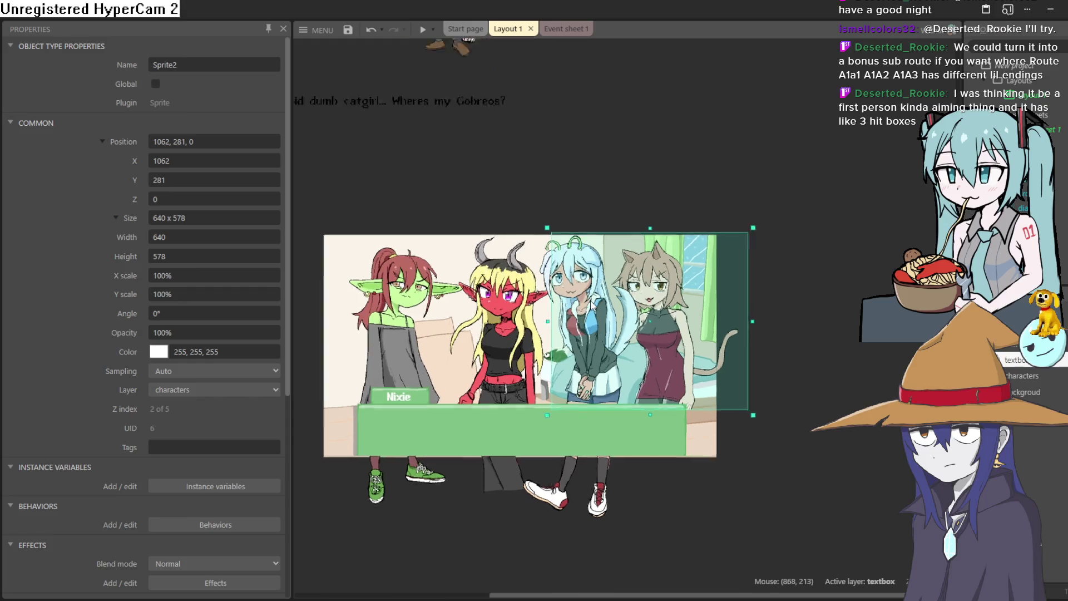
{"action": "scroll", "coordinate": [602, 264], "scroll_direction": "up", "scroll_amount": 4}
{"action": "left_click", "coordinate": [584, 357]}
{"action": "left_click_drag", "start_coordinate": [584, 357], "coordinate": [584, 364]}
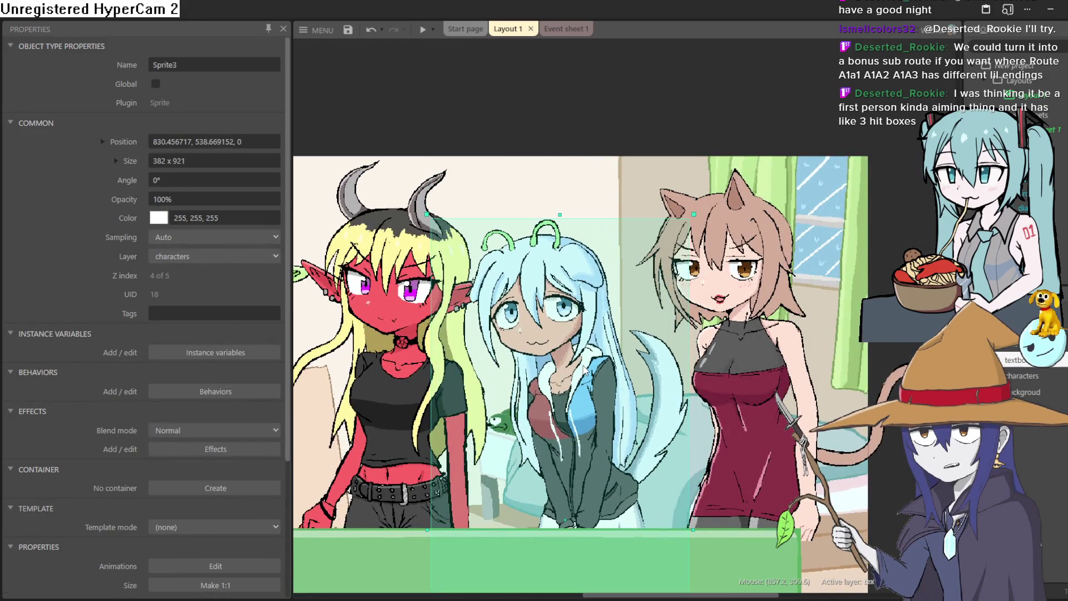
Step: Inspect the arrangement, selecting the catgirl and then the blue-haired girl sprite
{"action": "scroll", "coordinate": [790, 356], "scroll_direction": "up", "scroll_amount": 2}
{"action": "scroll", "coordinate": [789, 357], "scroll_direction": "down", "scroll_amount": 4}
{"action": "scroll", "coordinate": [723, 328], "scroll_direction": "up", "scroll_amount": 6}
{"action": "scroll", "coordinate": [720, 328], "scroll_direction": "down", "scroll_amount": 4}
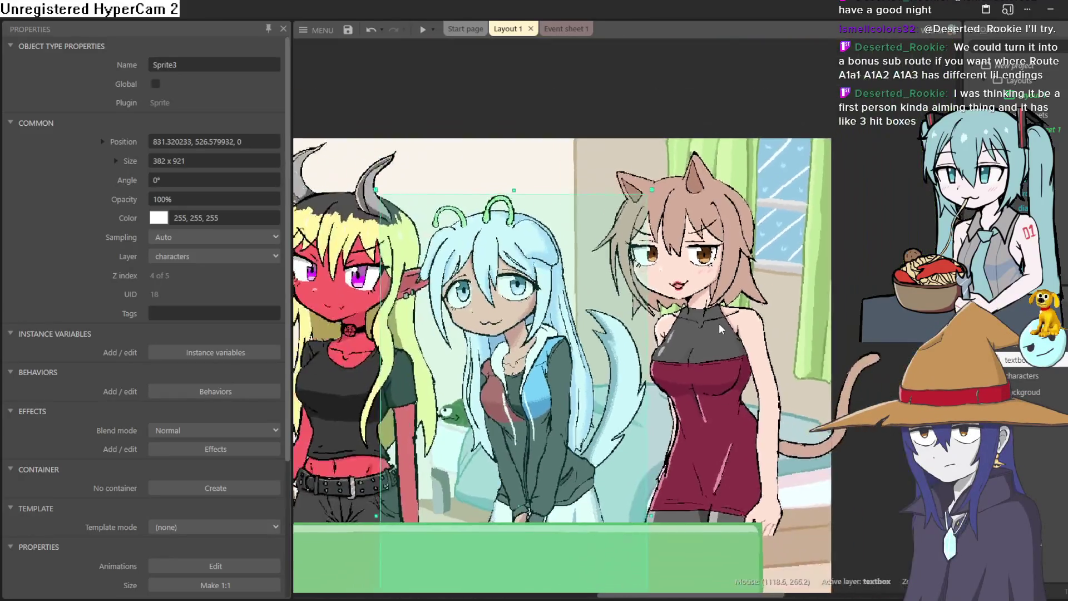
{"action": "scroll", "coordinate": [696, 262], "scroll_direction": "up", "scroll_amount": 4}
{"action": "left_click", "coordinate": [696, 259]}
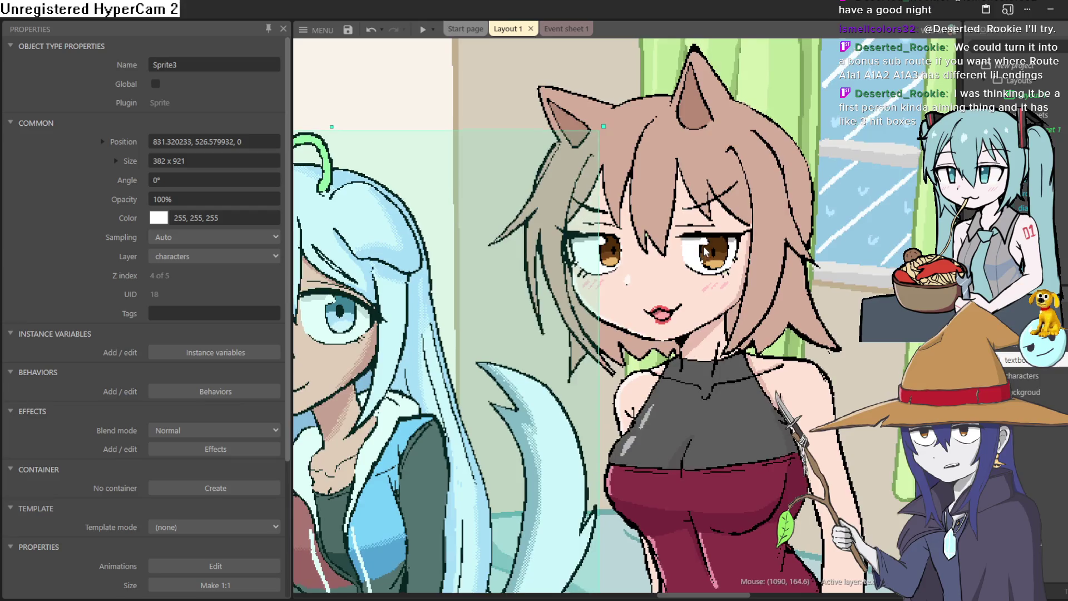
{"action": "scroll", "coordinate": [779, 245], "scroll_direction": "down", "scroll_amount": 2}
{"action": "scroll", "coordinate": [877, 227], "scroll_direction": "up", "scroll_amount": 2}
{"action": "scroll", "coordinate": [877, 227], "scroll_direction": "down", "scroll_amount": 3}
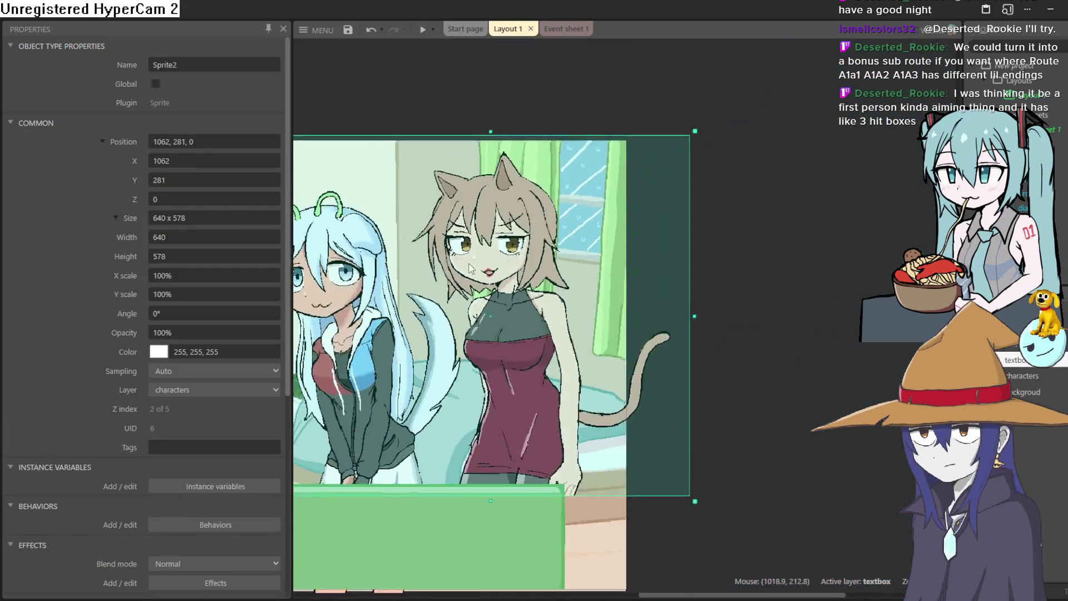
{"action": "left_click", "coordinate": [751, 228]}
{"action": "scroll", "coordinate": [668, 227], "scroll_direction": "up", "scroll_amount": 3}
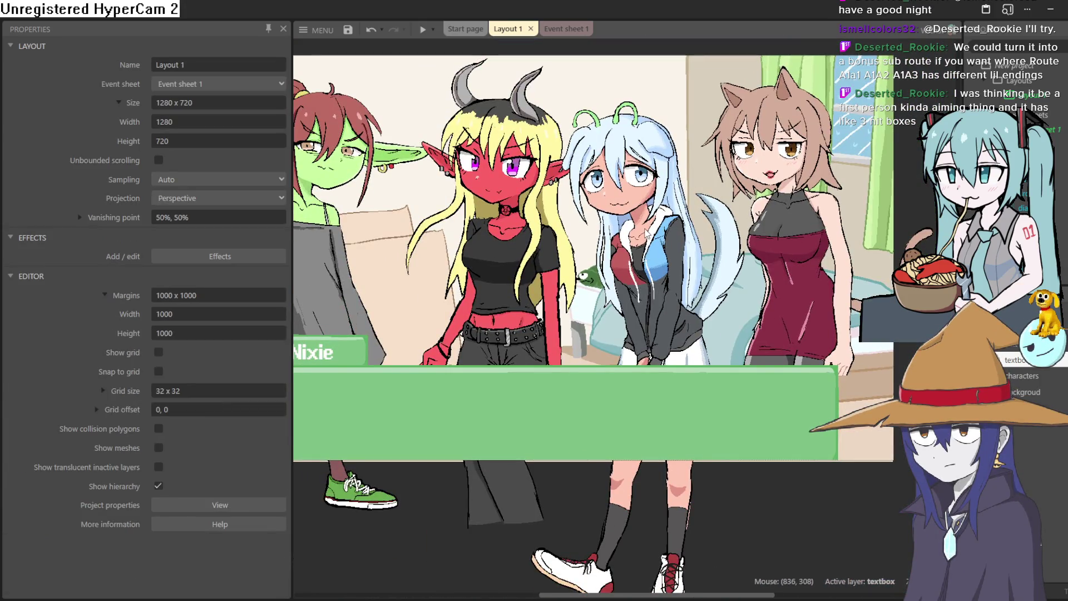
{"action": "left_click", "coordinate": [646, 234]}
Step: Nudge the blue-haired girl slightly up and right, and move the red demon girl about 35 px left
{"action": "mouse_move", "coordinate": [639, 228]}
{"action": "left_mouse_down"}
{"action": "mouse_move", "coordinate": [634, 218]}
{"action": "mouse_move", "coordinate": [648, 204]}
{"action": "mouse_move", "coordinate": [644, 229]}
{"action": "left_mouse_up"}
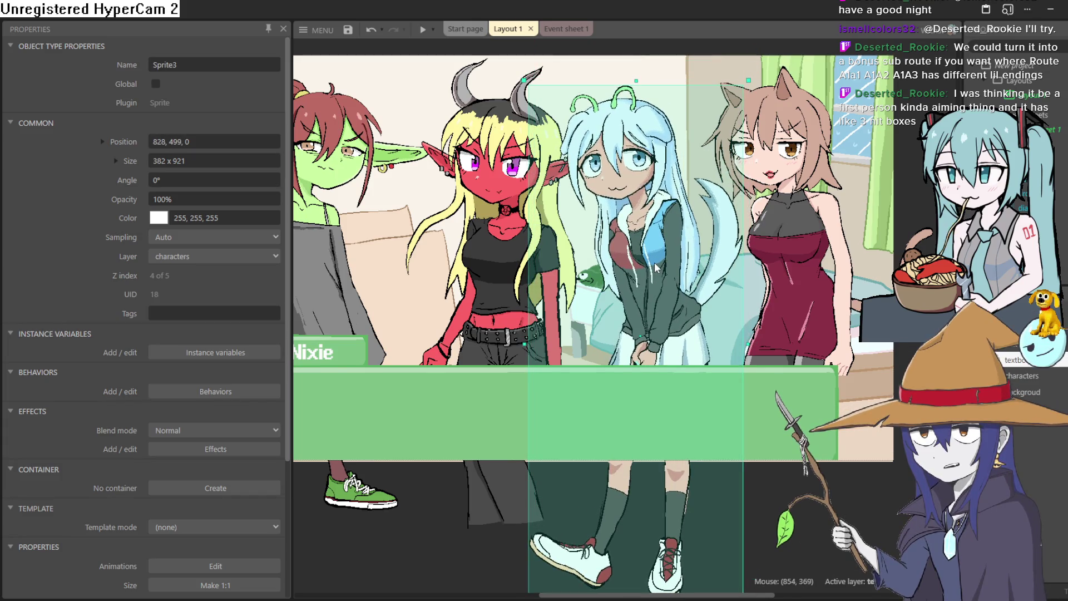
{"action": "left_click_drag", "start_coordinate": [657, 269], "coordinate": [657, 271]}
{"action": "scroll", "coordinate": [657, 271], "scroll_direction": "down", "scroll_amount": 5}
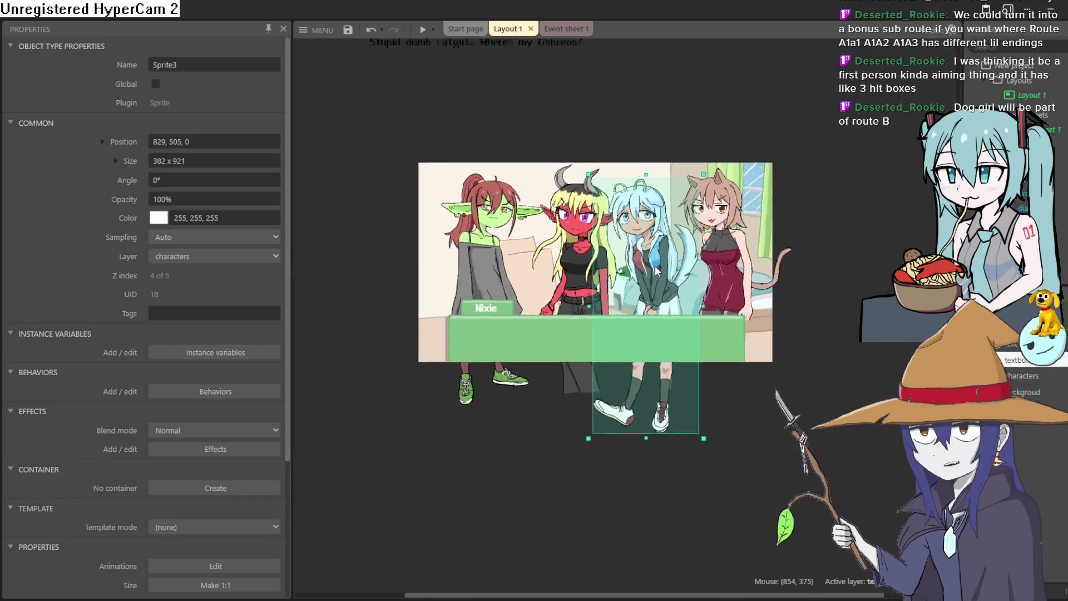
{"action": "scroll", "coordinate": [657, 271], "scroll_direction": "up", "scroll_amount": 4}
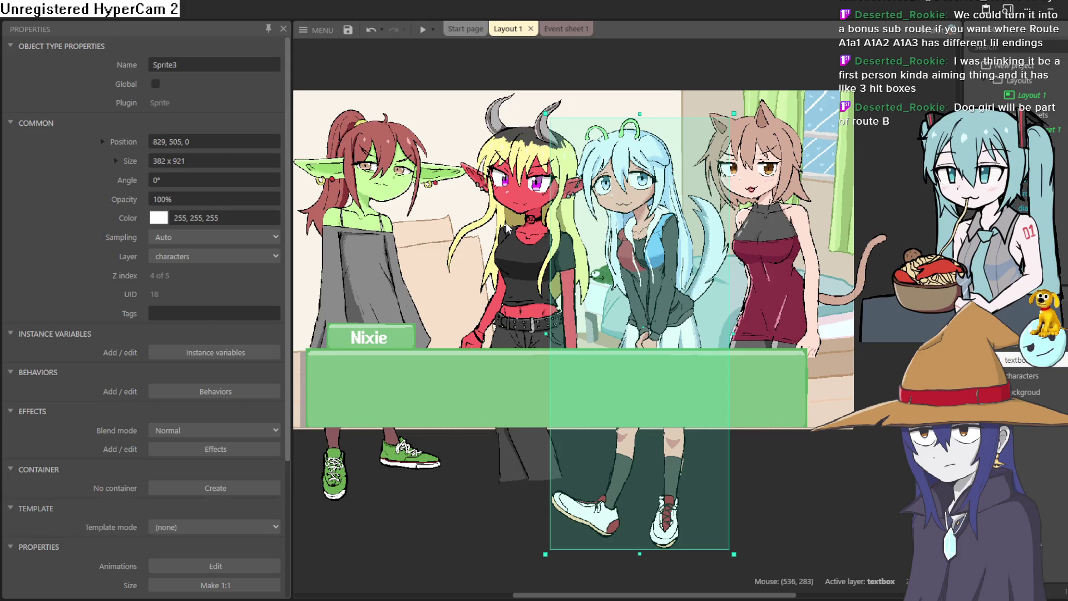
{"action": "left_click_drag", "start_coordinate": [648, 249], "coordinate": [650, 245]}
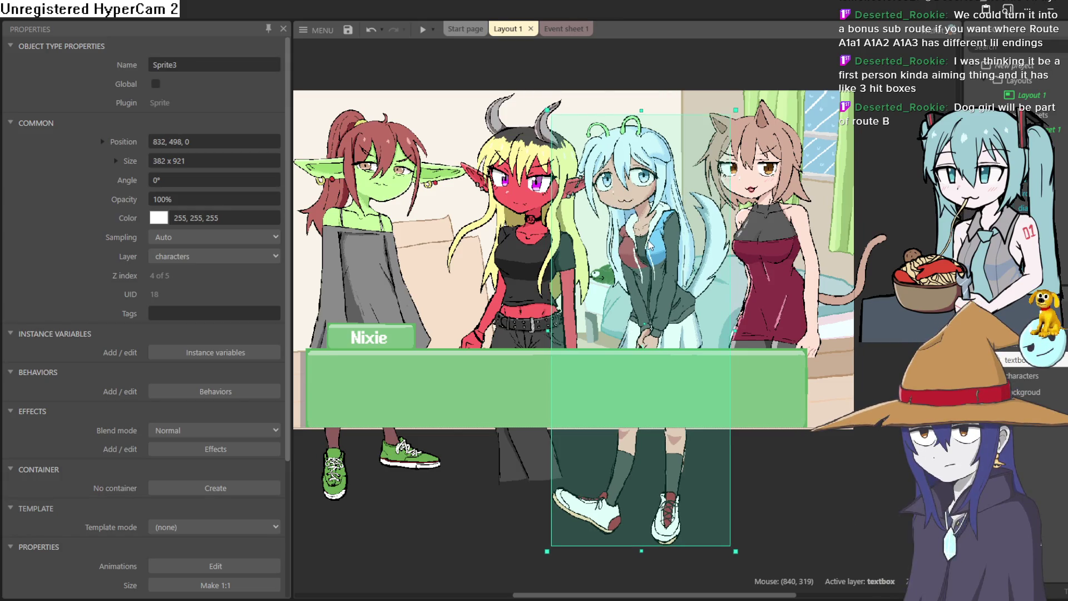
{"action": "mouse_move", "coordinate": [537, 271]}
{"action": "left_mouse_down"}
{"action": "mouse_move", "coordinate": [512, 271]}
{"action": "mouse_move", "coordinate": [523, 263]}
{"action": "left_mouse_up"}
Step: Clear the sprite selection and minimize Construct 3 to get back to the sandal drawing
{"action": "left_click", "coordinate": [666, 256]}
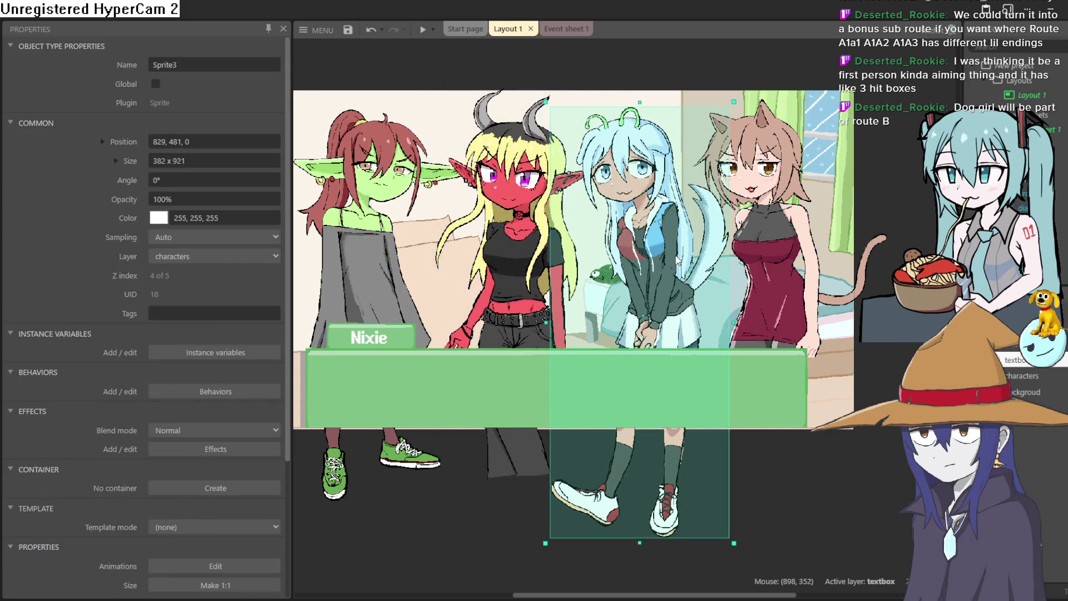
{"action": "left_click", "coordinate": [893, 96]}
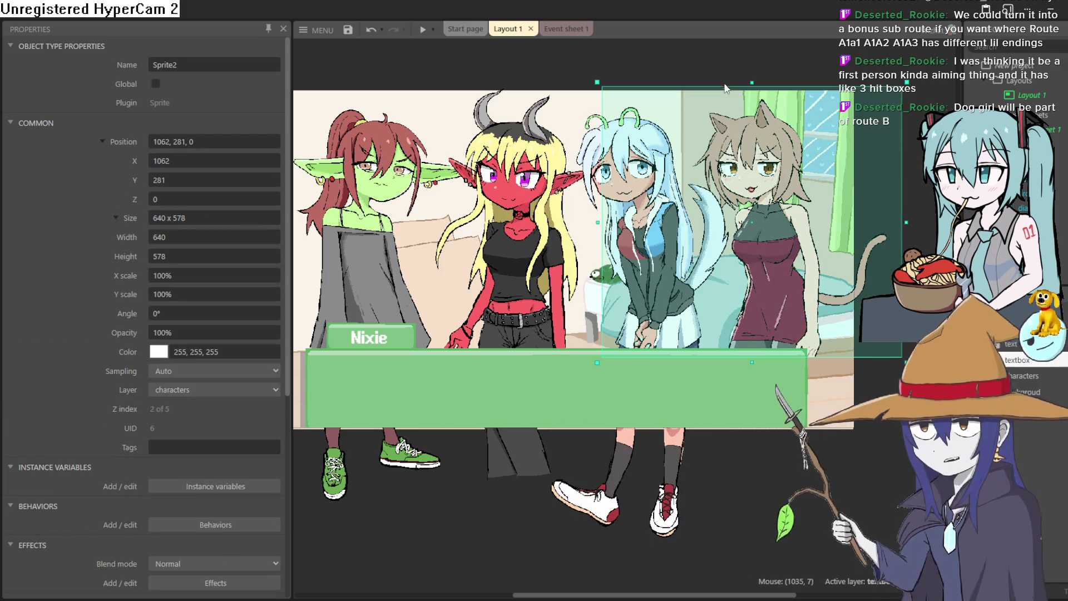
{"action": "left_click", "coordinate": [705, 76]}
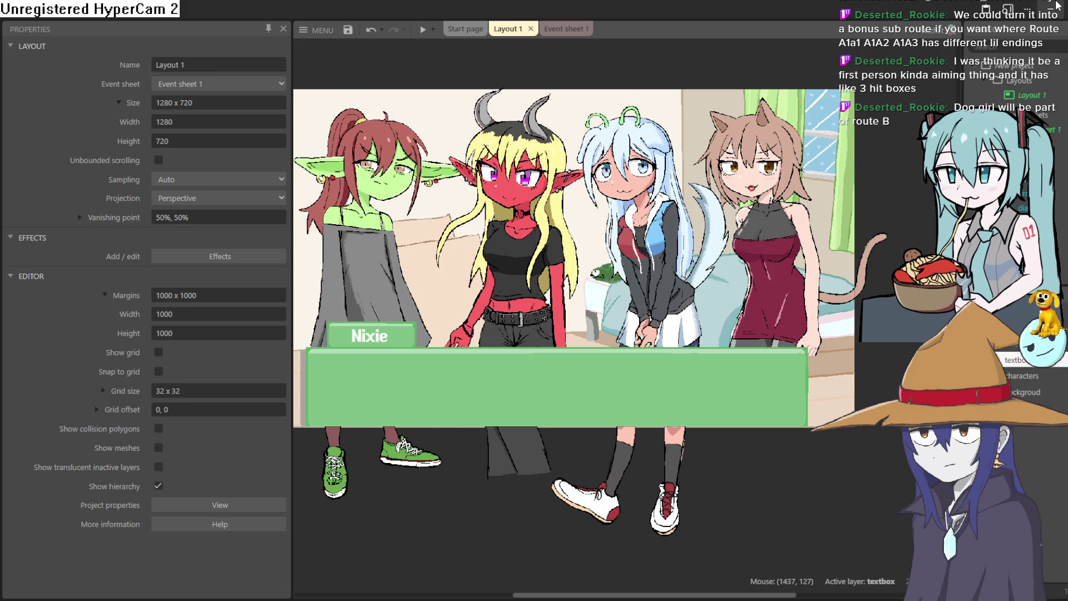
{"action": "left_click", "coordinate": [1053, 6]}
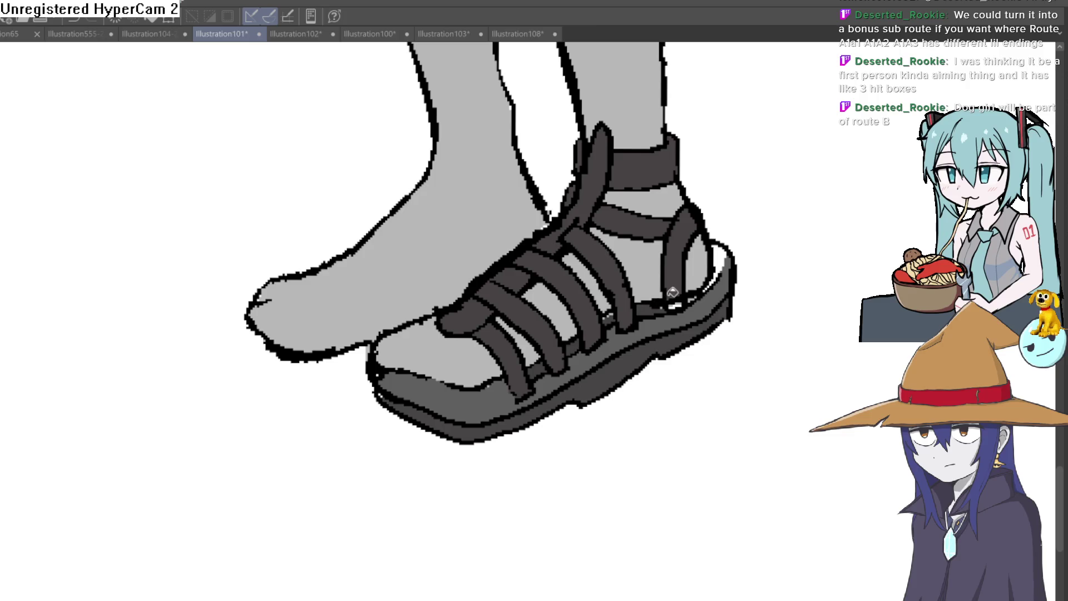
Step: Paint the stray light pixels and black outline blocks on the sandal strap dark grey
{"action": "scroll", "coordinate": [673, 292], "scroll_direction": "up", "scroll_amount": 5}
{"action": "mouse_move", "coordinate": [418, 297]}
{"action": "left_mouse_down"}
{"action": "mouse_move", "coordinate": [529, 309]}
{"action": "mouse_move", "coordinate": [572, 294]}
{"action": "mouse_move", "coordinate": [529, 321]}
{"action": "left_mouse_up"}
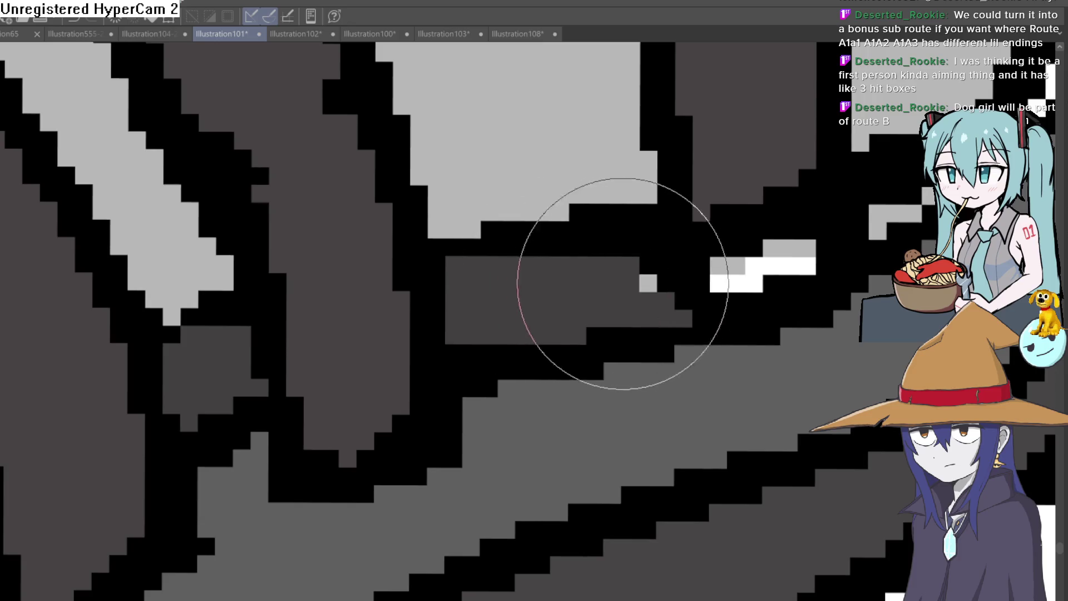
{"action": "scroll", "coordinate": [679, 376], "scroll_direction": "down", "scroll_amount": 5}
{"action": "left_click_drag", "start_coordinate": [678, 376], "coordinate": [645, 353]}
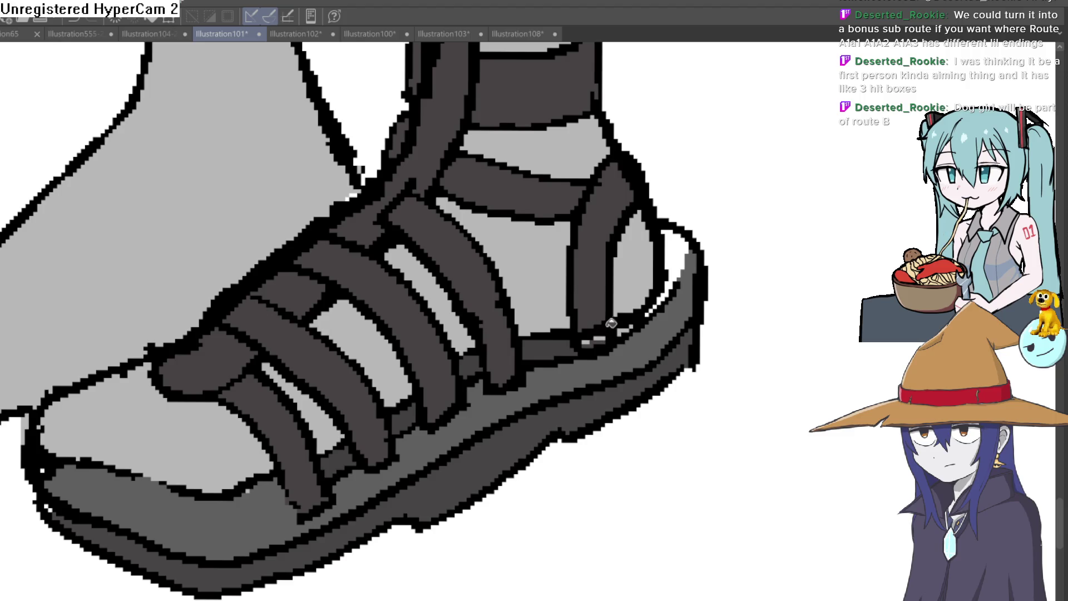
{"action": "scroll", "coordinate": [611, 324], "scroll_direction": "up", "scroll_amount": 4}
{"action": "left_click", "coordinate": [556, 380]}
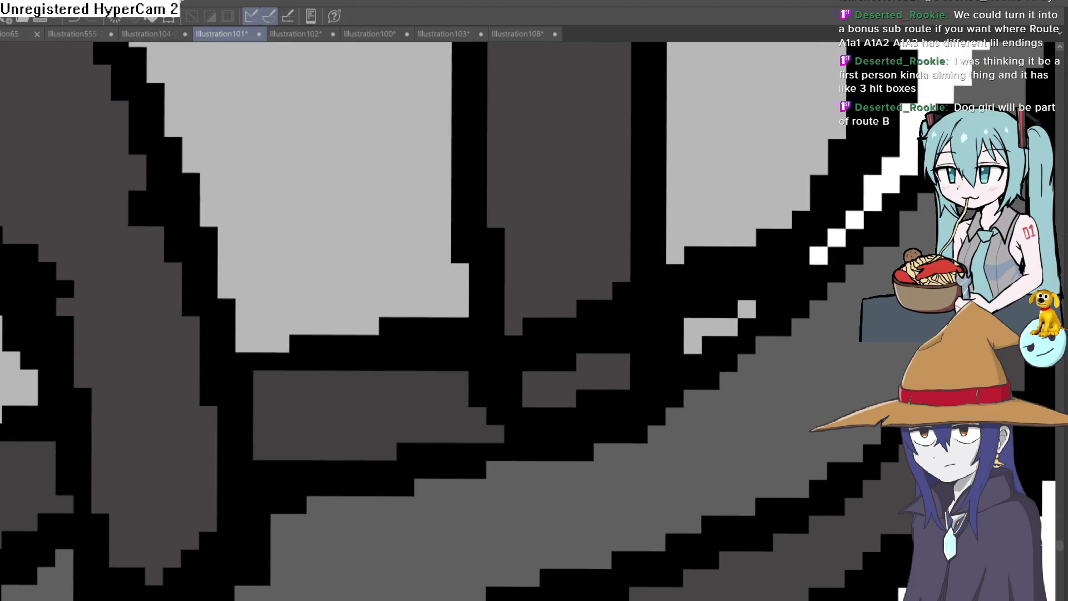
{"action": "mouse_move", "coordinate": [596, 312]}
{"action": "left_mouse_down"}
{"action": "mouse_move", "coordinate": [493, 264]}
{"action": "mouse_move", "coordinate": [453, 291]}
{"action": "mouse_move", "coordinate": [499, 245]}
{"action": "mouse_move", "coordinate": [579, 222]}
{"action": "left_mouse_up"}
{"action": "scroll", "coordinate": [580, 222], "scroll_direction": "down", "scroll_amount": 5}
{"action": "left_click_drag", "start_coordinate": [540, 314], "coordinate": [515, 339]}
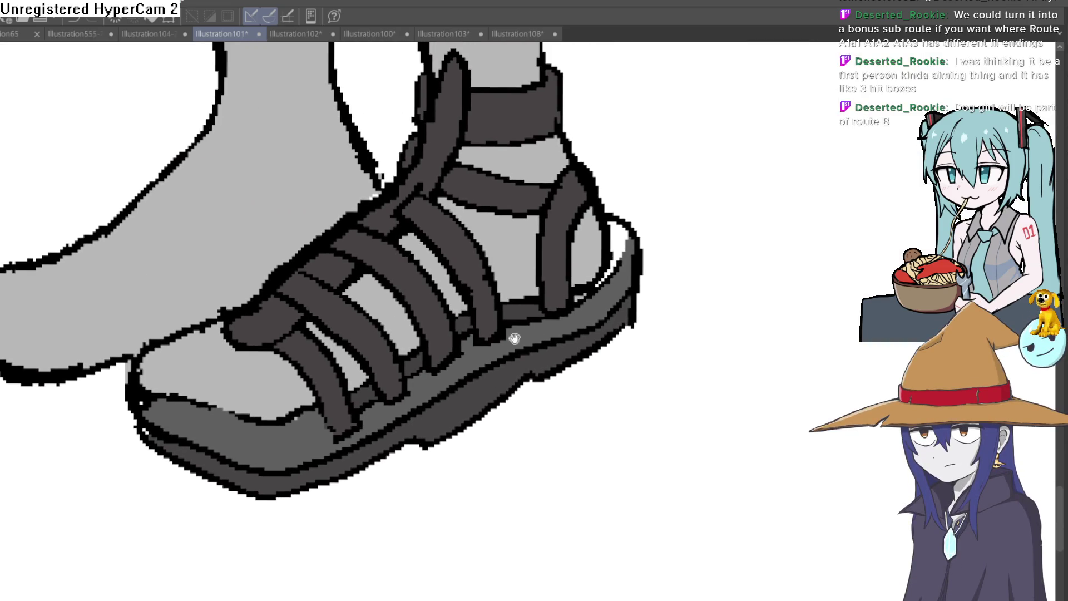
{"action": "scroll", "coordinate": [526, 308], "scroll_direction": "up", "scroll_amount": 2}
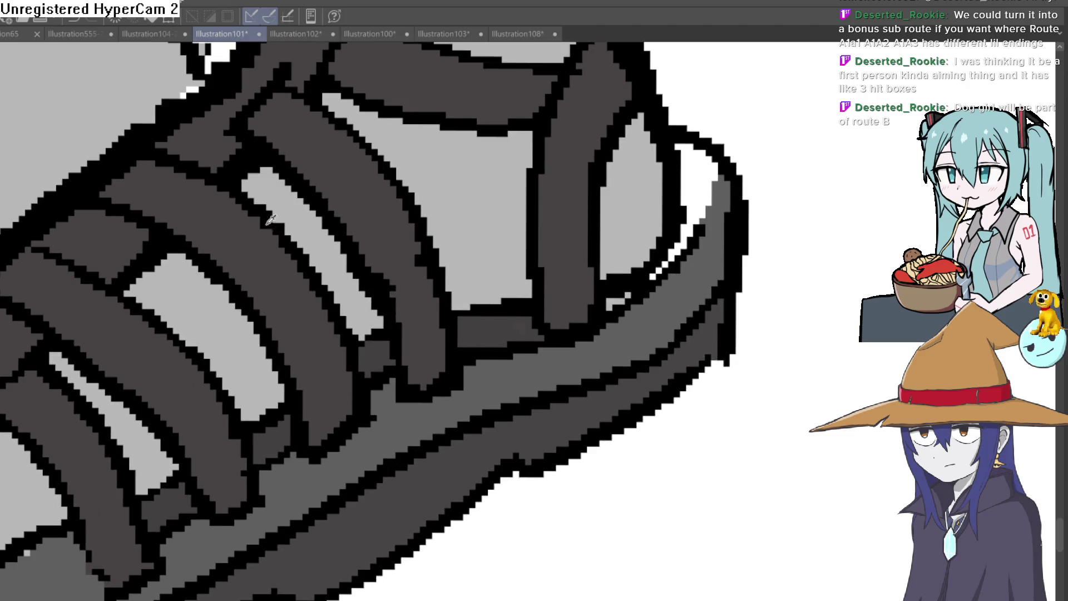
Step: Recolour the black outline running up the heel strap dark grey
{"action": "left_click_drag", "start_coordinate": [631, 297], "coordinate": [720, 179]}
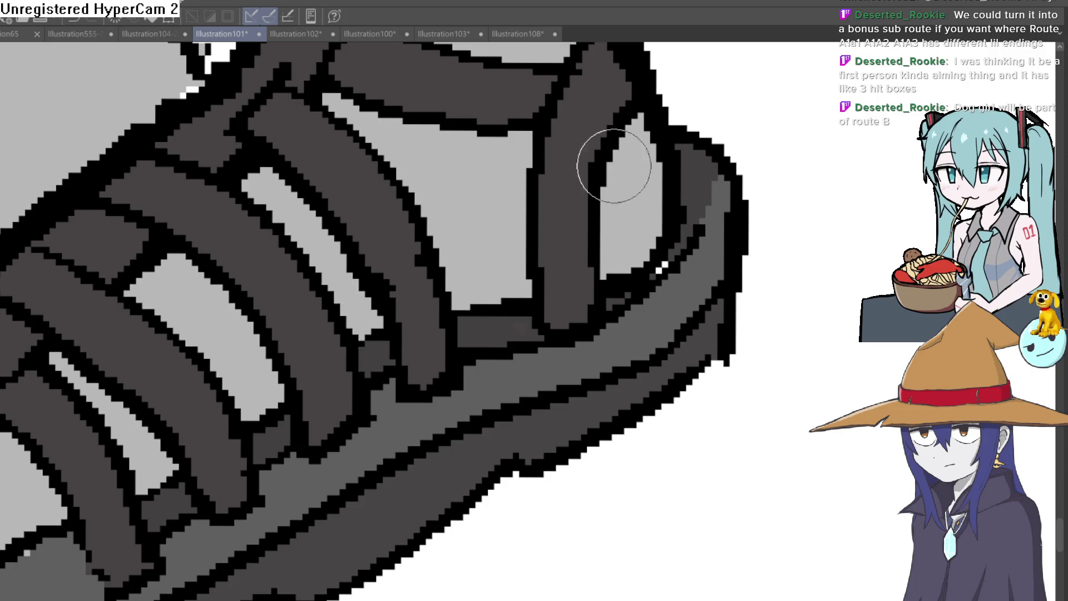
{"action": "mouse_move", "coordinate": [621, 298]}
{"action": "left_mouse_down"}
{"action": "mouse_move", "coordinate": [687, 239]}
{"action": "mouse_move", "coordinate": [707, 182]}
{"action": "left_mouse_up"}
{"action": "scroll", "coordinate": [712, 160], "scroll_direction": "down", "scroll_amount": 5}
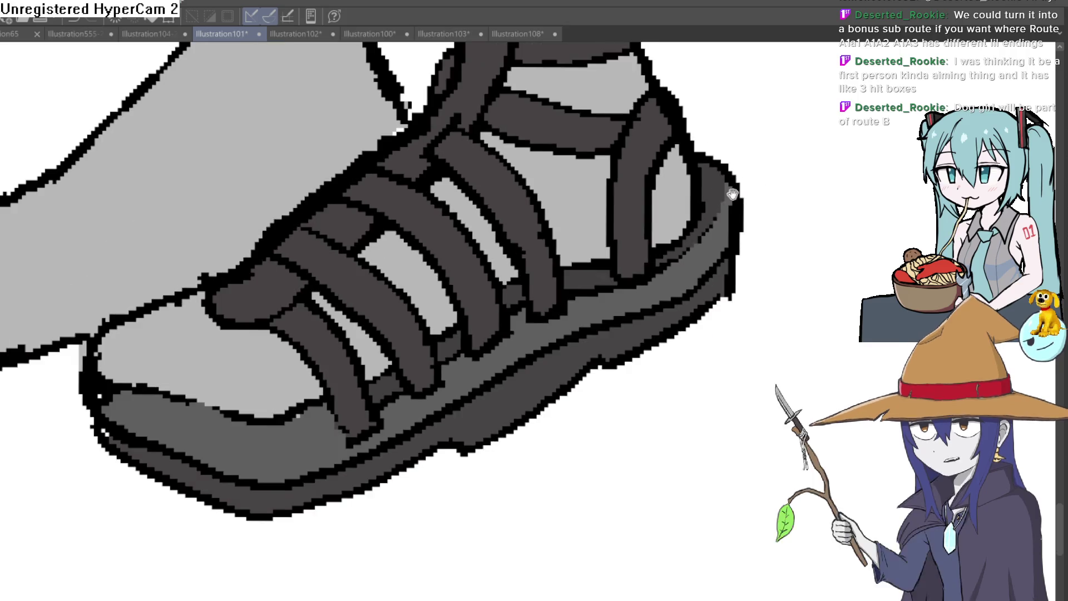
{"action": "scroll", "coordinate": [802, 185], "scroll_direction": "up", "scroll_amount": 5}
{"action": "left_click_drag", "start_coordinate": [494, 375], "coordinate": [726, 160]}
Step: Darken the sole: fill its light grey stripes darker grey and remove its lower black outline
{"action": "mouse_move", "coordinate": [495, 317]}
{"action": "left_mouse_down"}
{"action": "mouse_move", "coordinate": [374, 350]}
{"action": "mouse_move", "coordinate": [267, 317]}
{"action": "mouse_move", "coordinate": [136, 305]}
{"action": "left_mouse_up"}
{"action": "key", "text": "g"}
{"action": "left_click", "coordinate": [322, 307]}
{"action": "left_click", "coordinate": [460, 306]}
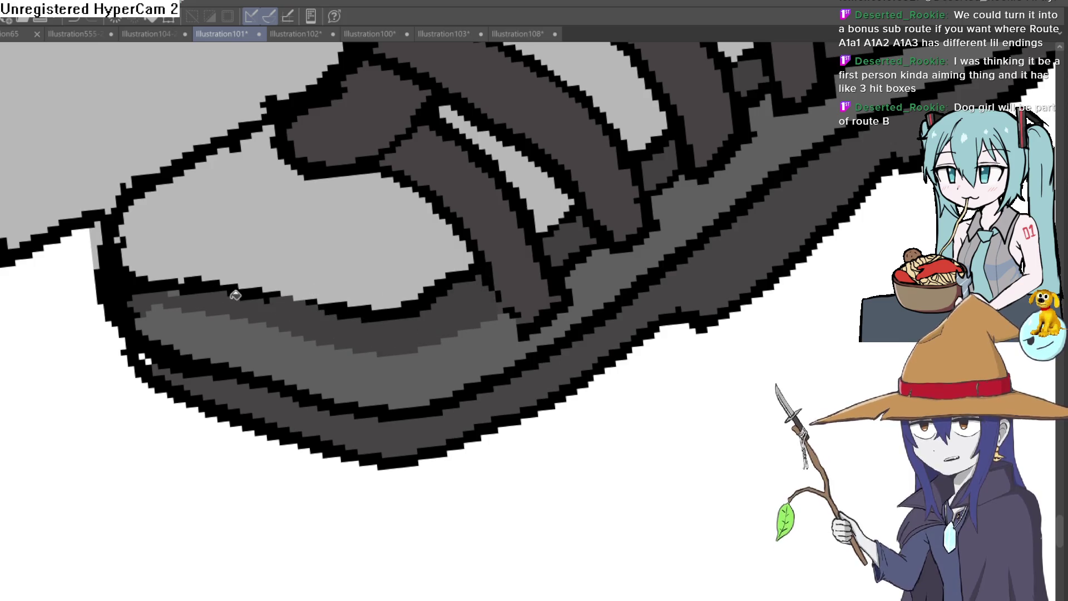
{"action": "scroll", "coordinate": [594, 282], "scroll_direction": "down", "scroll_amount": 6}
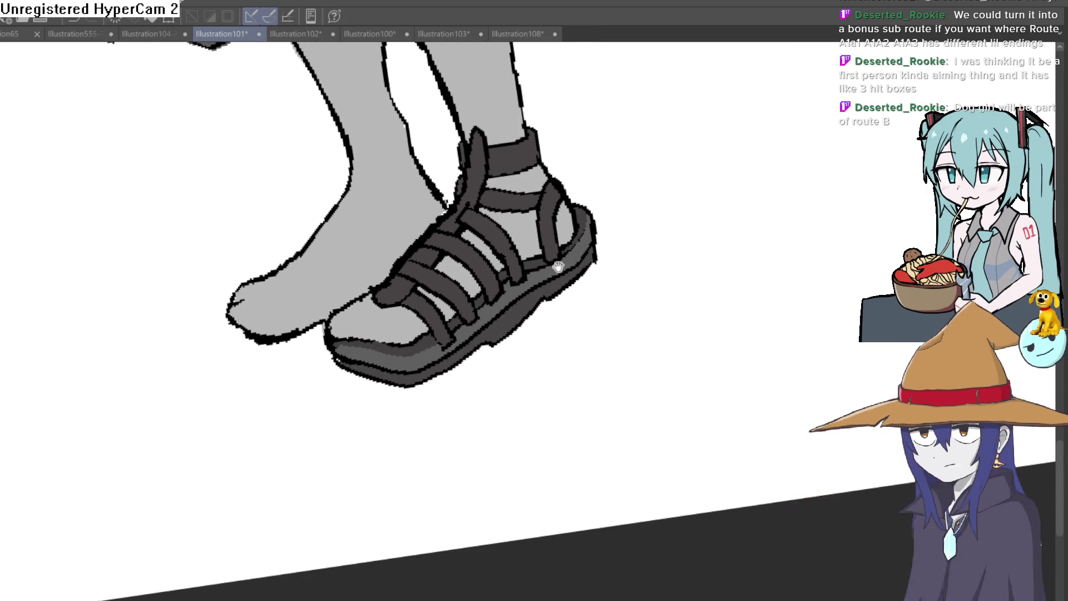
{"action": "scroll", "coordinate": [572, 295], "scroll_direction": "up", "scroll_amount": 5}
{"action": "mouse_move", "coordinate": [464, 386]}
{"action": "left_mouse_down"}
{"action": "mouse_move", "coordinate": [572, 317]}
{"action": "mouse_move", "coordinate": [666, 210]}
{"action": "mouse_move", "coordinate": [701, 186]}
{"action": "mouse_move", "coordinate": [660, 279]}
{"action": "mouse_move", "coordinate": [519, 326]}
{"action": "left_mouse_up"}
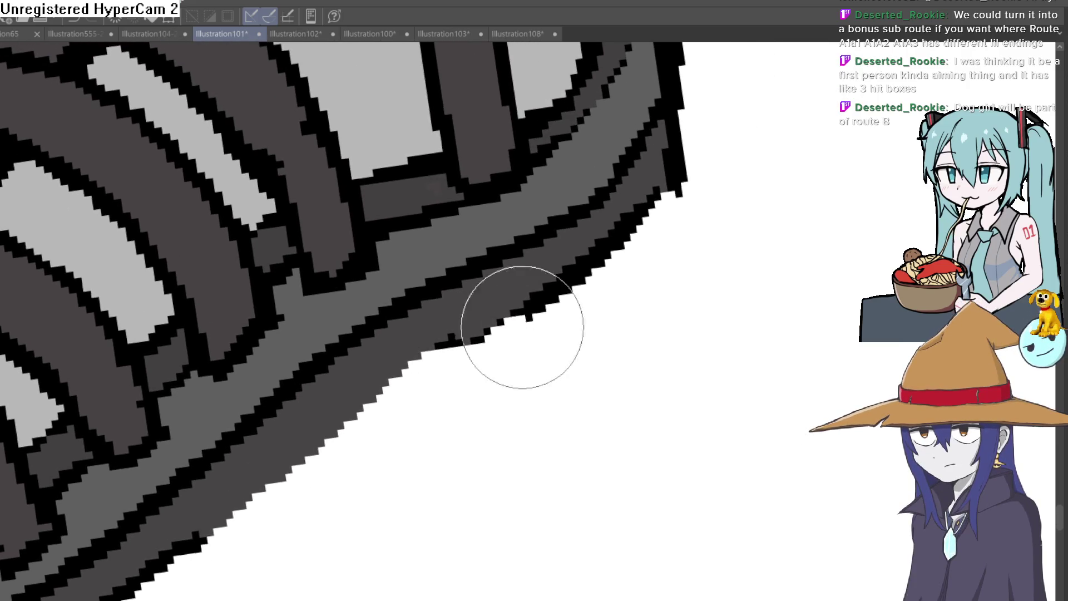
Step: Zoom out over the lower figure and rotate the canvas slightly clockwise
{"action": "scroll", "coordinate": [623, 264], "scroll_direction": "down", "scroll_amount": 5}
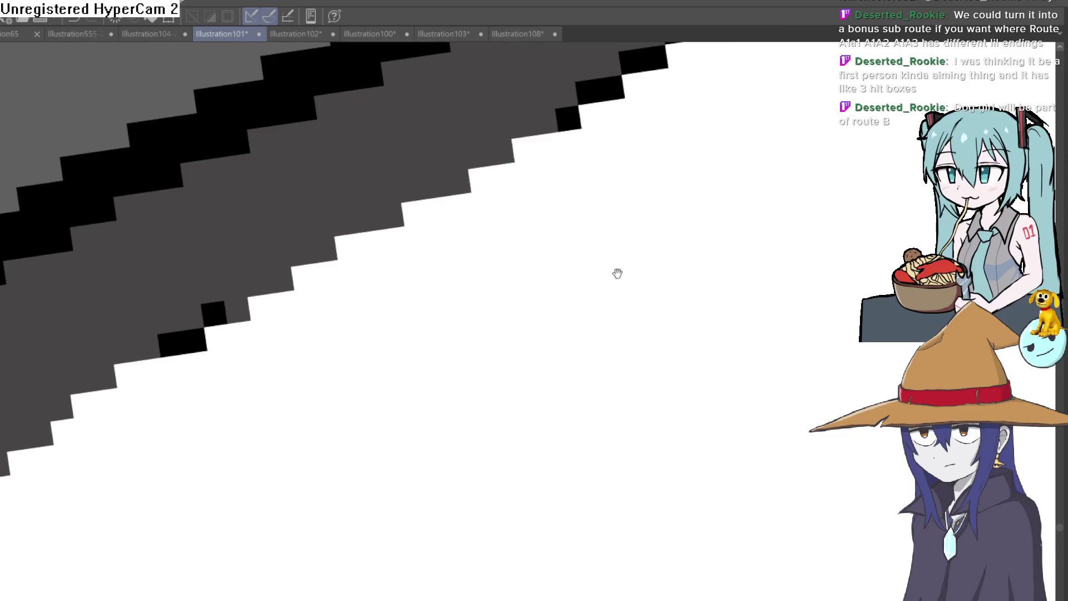
{"action": "left_click_drag", "start_coordinate": [567, 309], "coordinate": [554, 457]}
{"action": "scroll", "coordinate": [554, 457], "scroll_direction": "down", "scroll_amount": 5}
{"action": "mouse_move", "coordinate": [649, 353]}
{"action": "left_mouse_down"}
{"action": "mouse_move", "coordinate": [632, 403]}
{"action": "mouse_move", "coordinate": [634, 335]}
{"action": "left_mouse_up"}
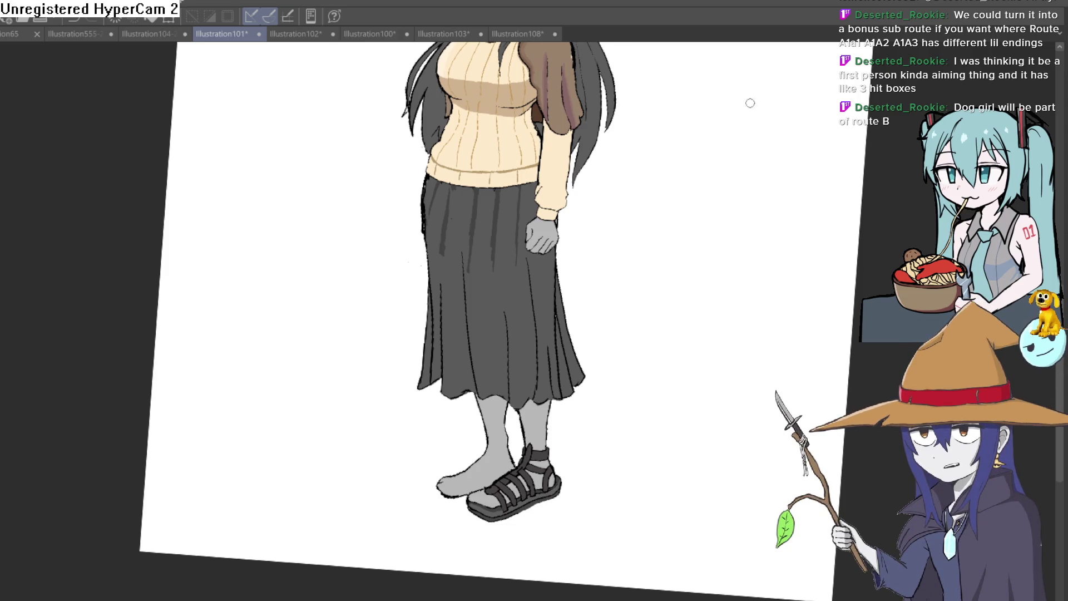
Step: Straighten the canvas rotation and zoom in on the sandal
{"action": "scroll", "coordinate": [658, 236], "scroll_direction": "down", "scroll_amount": 2}
{"action": "key", "text": "ctrl+at"}
{"action": "scroll", "coordinate": [667, 267], "scroll_direction": "up", "scroll_amount": 3}
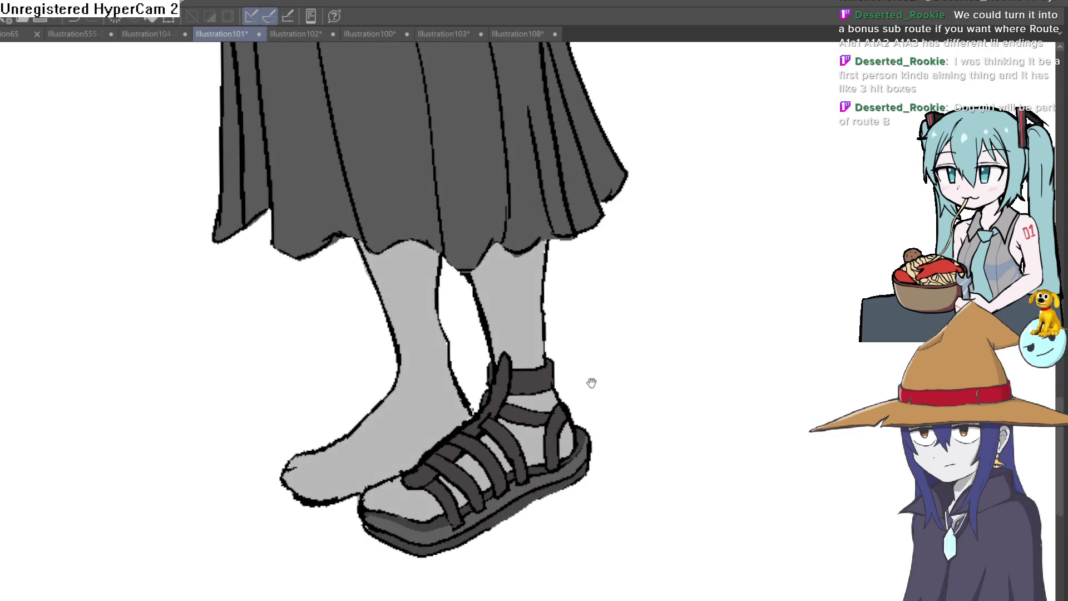
{"action": "scroll", "coordinate": [596, 356], "scroll_direction": "up", "scroll_amount": 1}
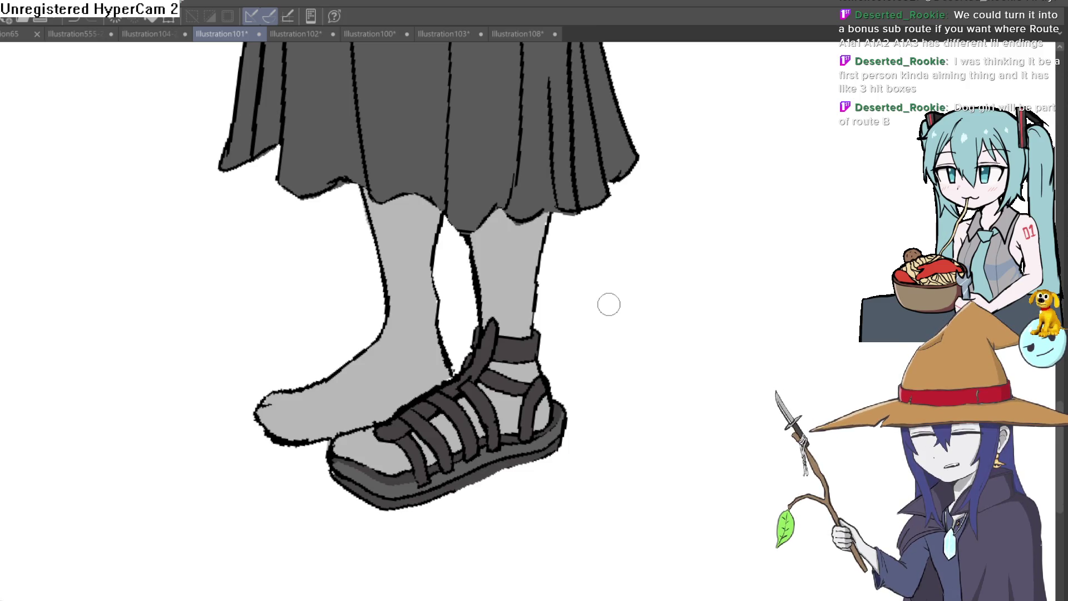
{"action": "scroll", "coordinate": [690, 234], "scroll_direction": "down", "scroll_amount": 2}
{"action": "scroll", "coordinate": [429, 367], "scroll_direction": "up", "scroll_amount": 5}
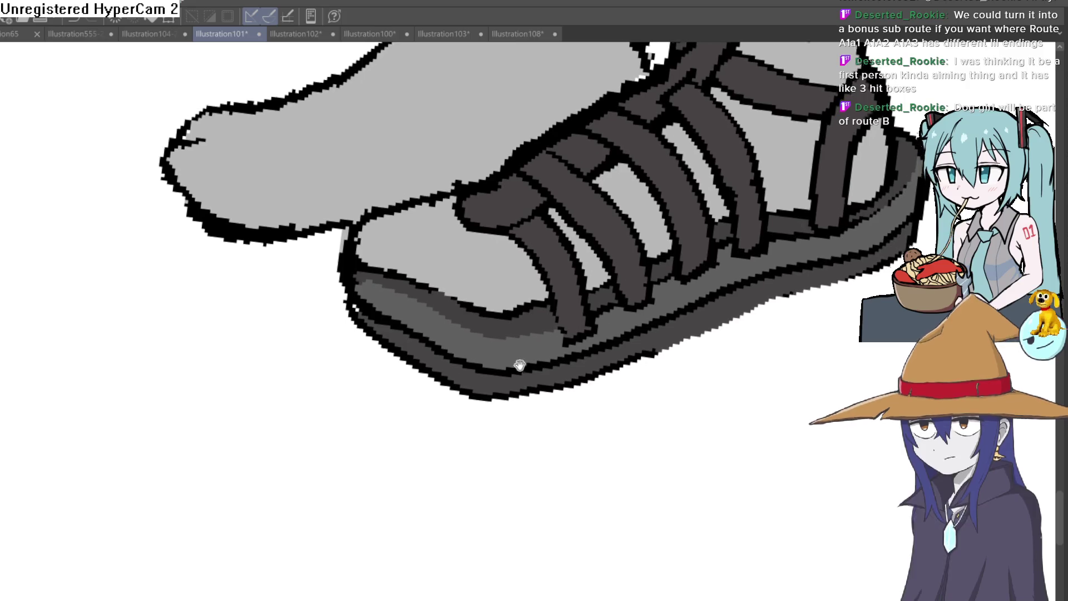
{"action": "scroll", "coordinate": [456, 228], "scroll_direction": "down", "scroll_amount": 5}
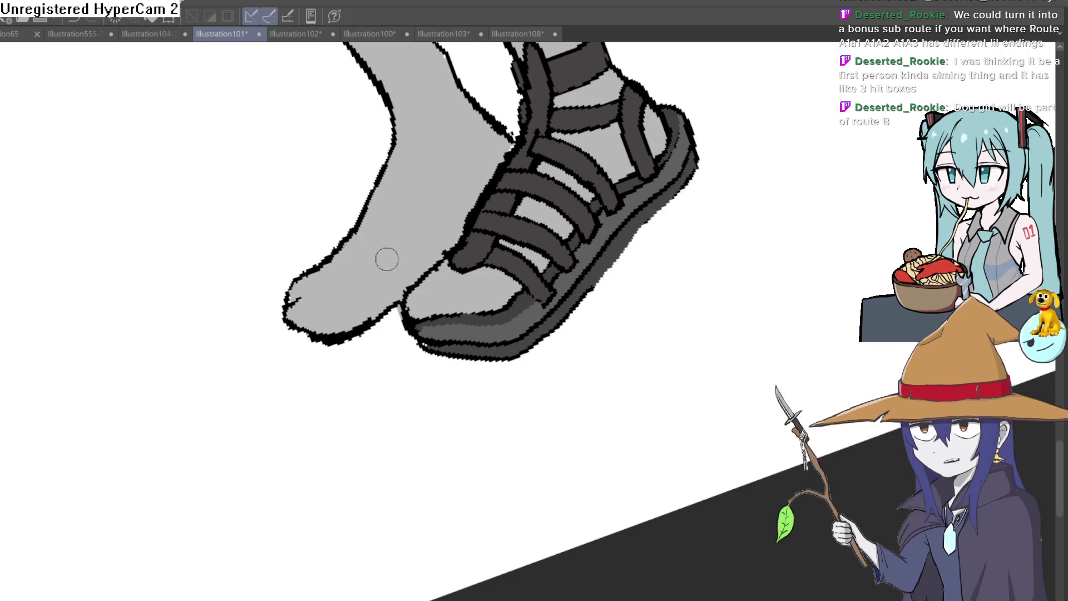
{"action": "scroll", "coordinate": [536, 298], "scroll_direction": "up", "scroll_amount": 3}
{"action": "scroll", "coordinate": [564, 263], "scroll_direction": "up", "scroll_amount": 1}
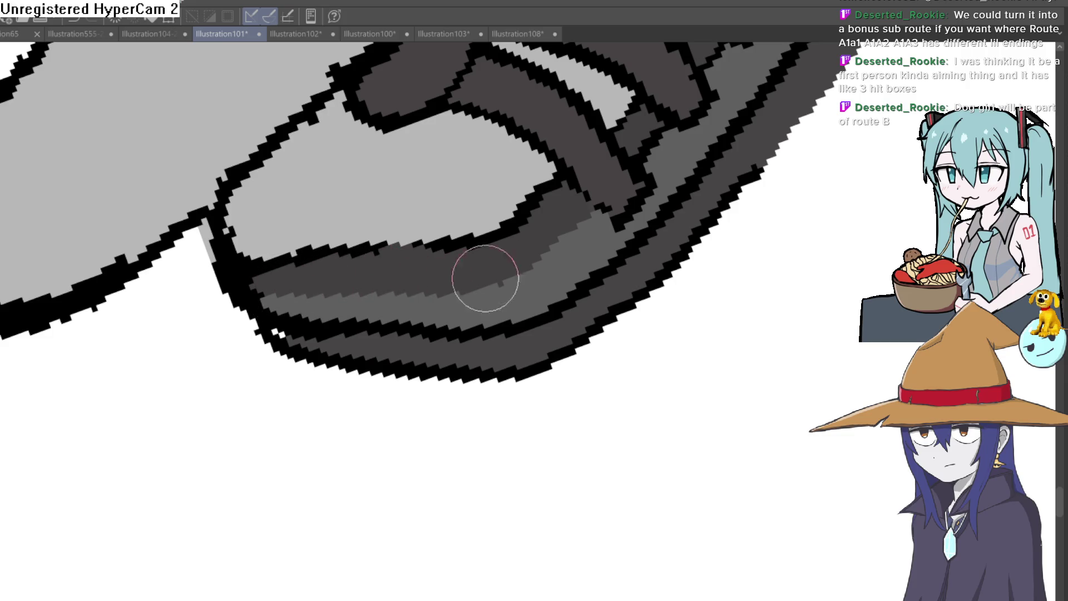
{"action": "scroll", "coordinate": [516, 266], "scroll_direction": "down", "scroll_amount": 2}
Step: Tilt the view diagonally and paint over the thick outline at the sandal toe's upper edge in gray
{"action": "left_click_drag", "start_coordinate": [515, 267], "coordinate": [636, 355]}
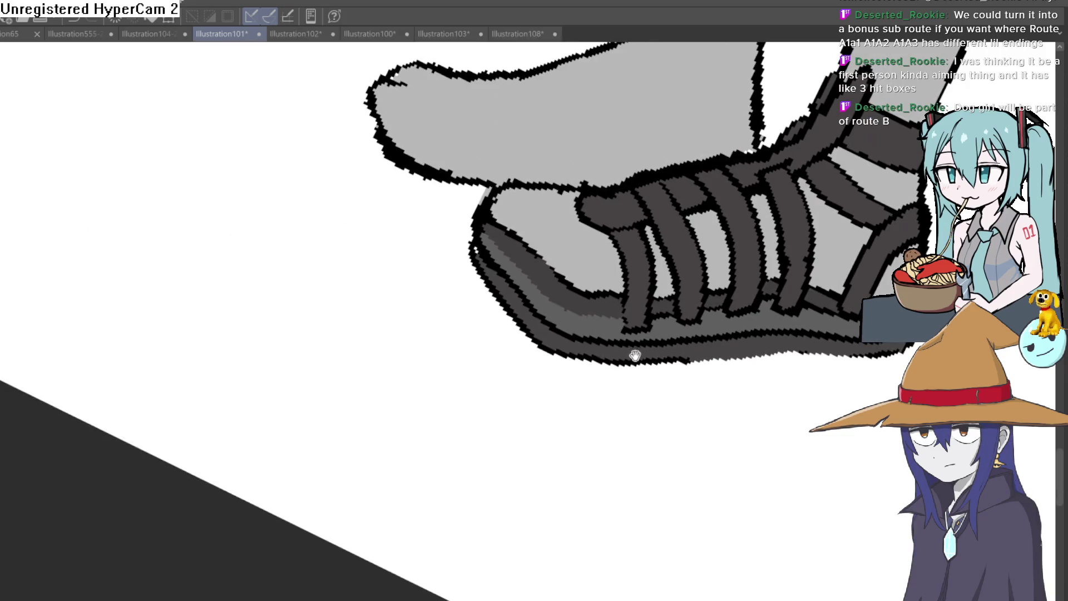
{"action": "left_click_drag", "start_coordinate": [556, 290], "coordinate": [625, 317]}
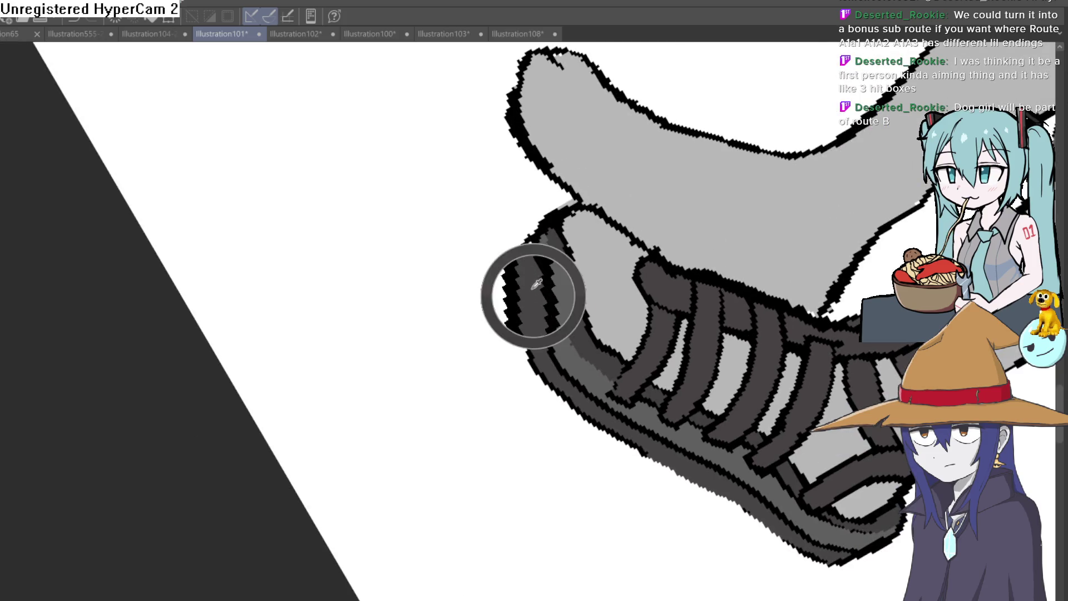
{"action": "scroll", "coordinate": [556, 203], "scroll_direction": "up", "scroll_amount": 3}
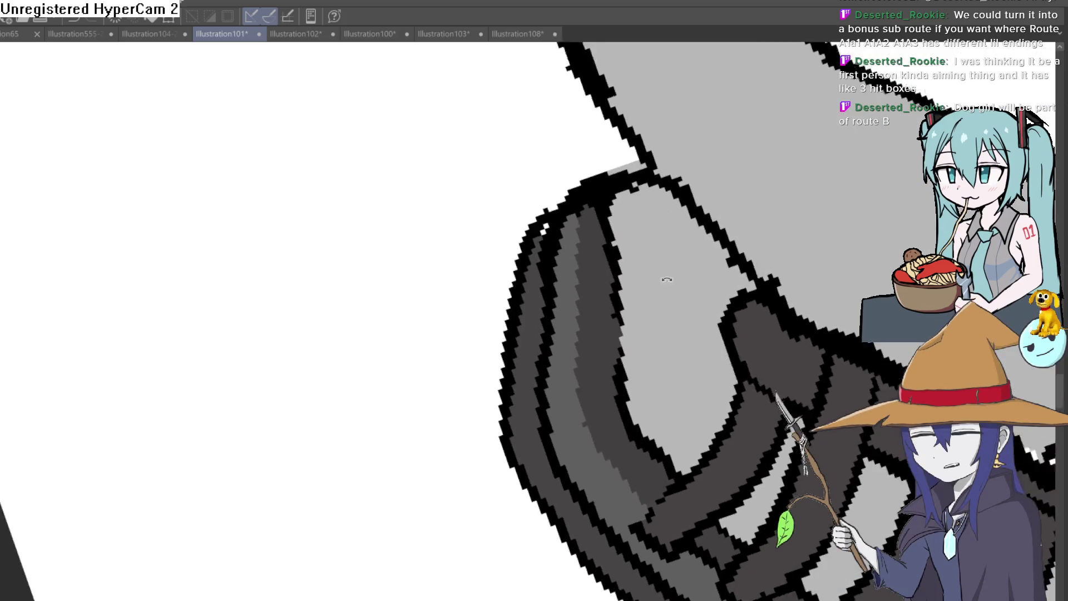
{"action": "mouse_move", "coordinate": [555, 203]}
{"action": "left_mouse_down"}
{"action": "mouse_move", "coordinate": [544, 269]}
{"action": "mouse_move", "coordinate": [573, 178]}
{"action": "mouse_move", "coordinate": [603, 148]}
{"action": "left_mouse_up"}
{"action": "scroll", "coordinate": [691, 95], "scroll_direction": "down", "scroll_amount": 2}
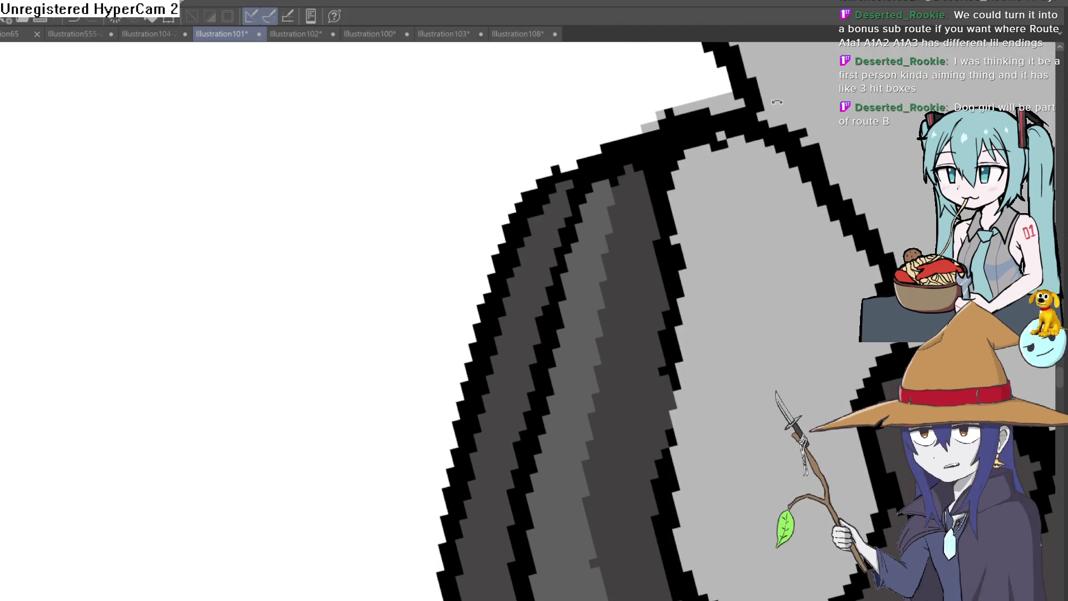
{"action": "scroll", "coordinate": [503, 201], "scroll_direction": "down", "scroll_amount": 5}
{"action": "scroll", "coordinate": [575, 352], "scroll_direction": "down", "scroll_amount": 3}
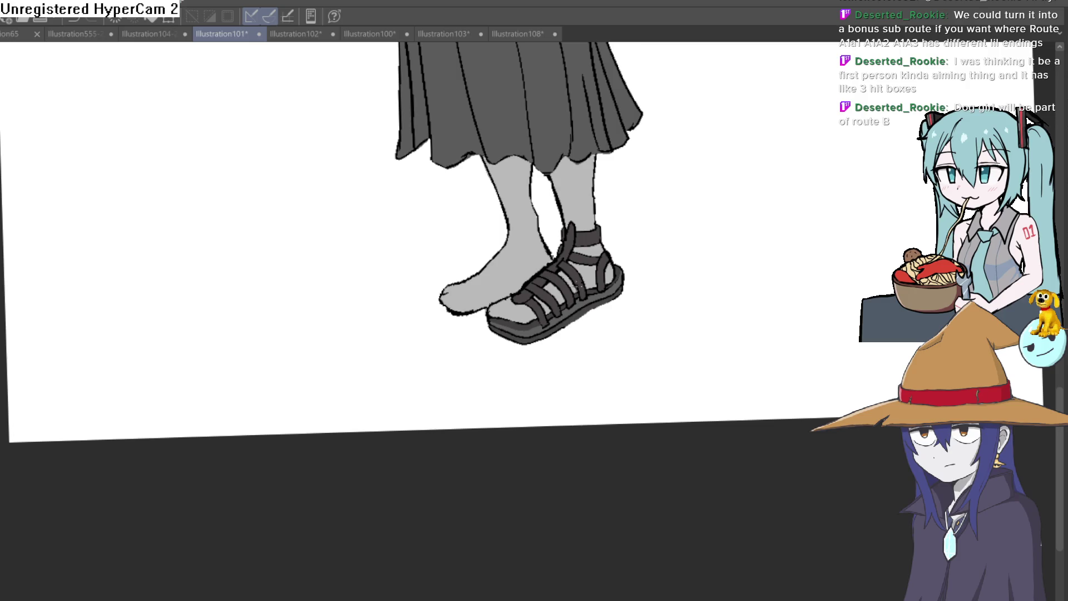
{"action": "scroll", "coordinate": [555, 284], "scroll_direction": "up", "scroll_amount": 5}
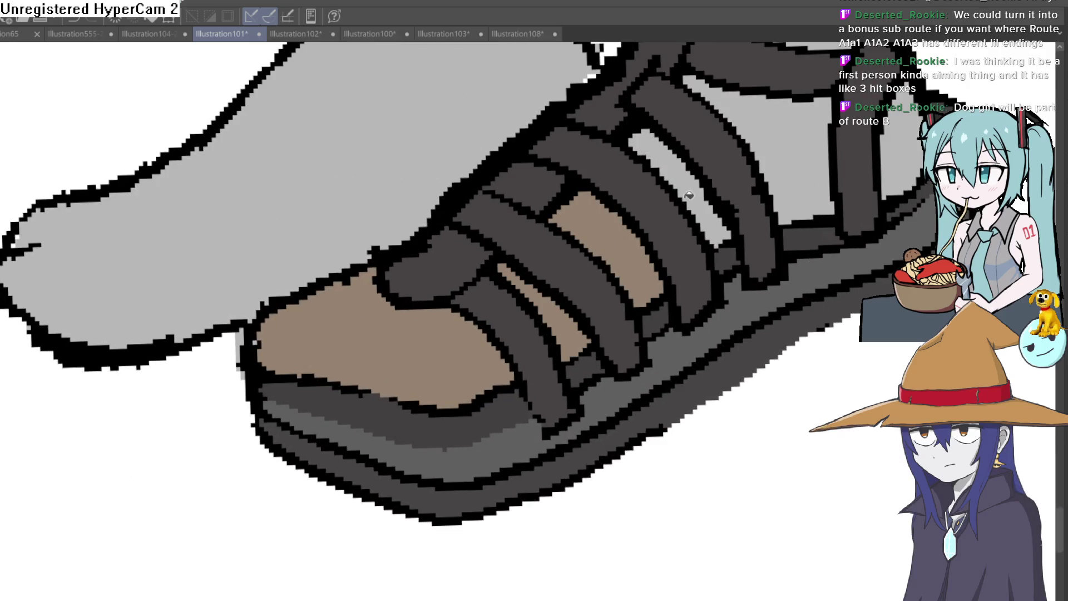
Step: Zoom and pan the view up along the sandal strap and the leg above it
{"action": "scroll", "coordinate": [778, 139], "scroll_direction": "down", "scroll_amount": 4}
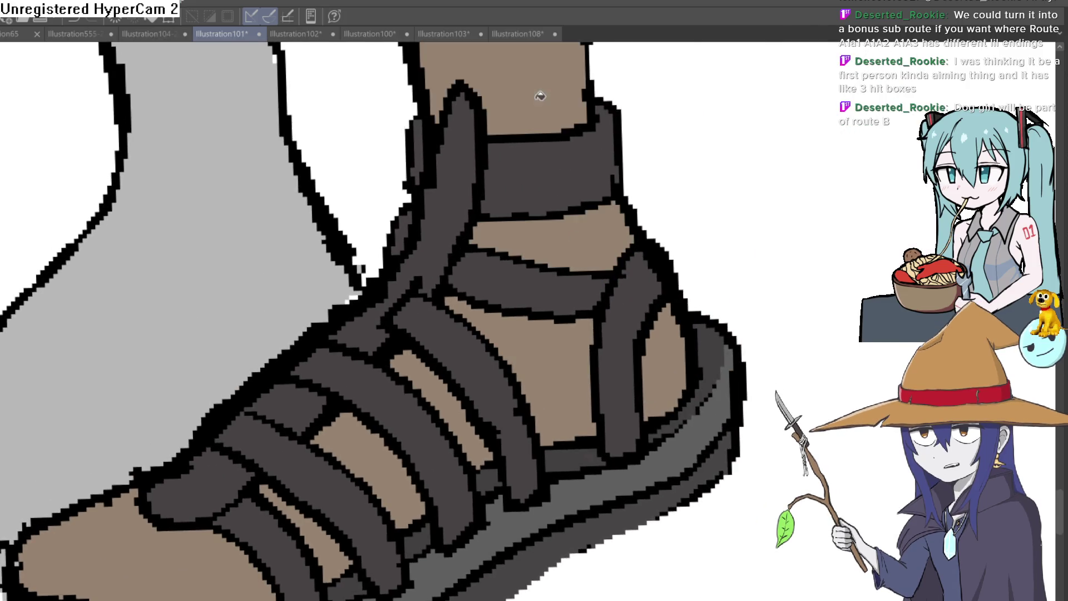
{"action": "scroll", "coordinate": [612, 106], "scroll_direction": "down", "scroll_amount": 2}
{"action": "scroll", "coordinate": [591, 236], "scroll_direction": "down", "scroll_amount": 3}
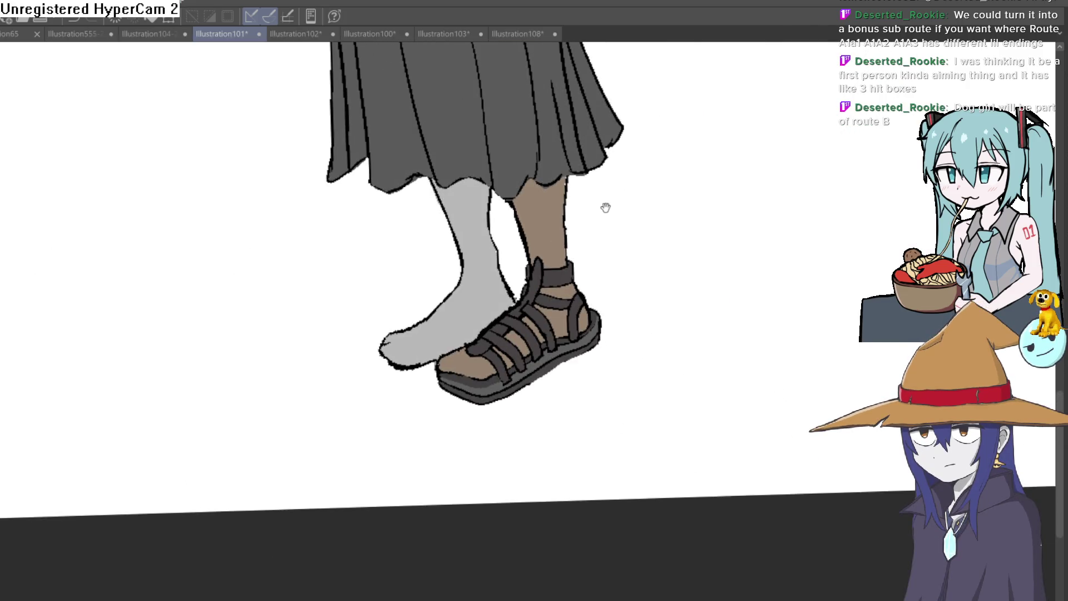
{"action": "scroll", "coordinate": [589, 225], "scroll_direction": "down", "scroll_amount": 1}
{"action": "scroll", "coordinate": [572, 237], "scroll_direction": "up", "scroll_amount": 5}
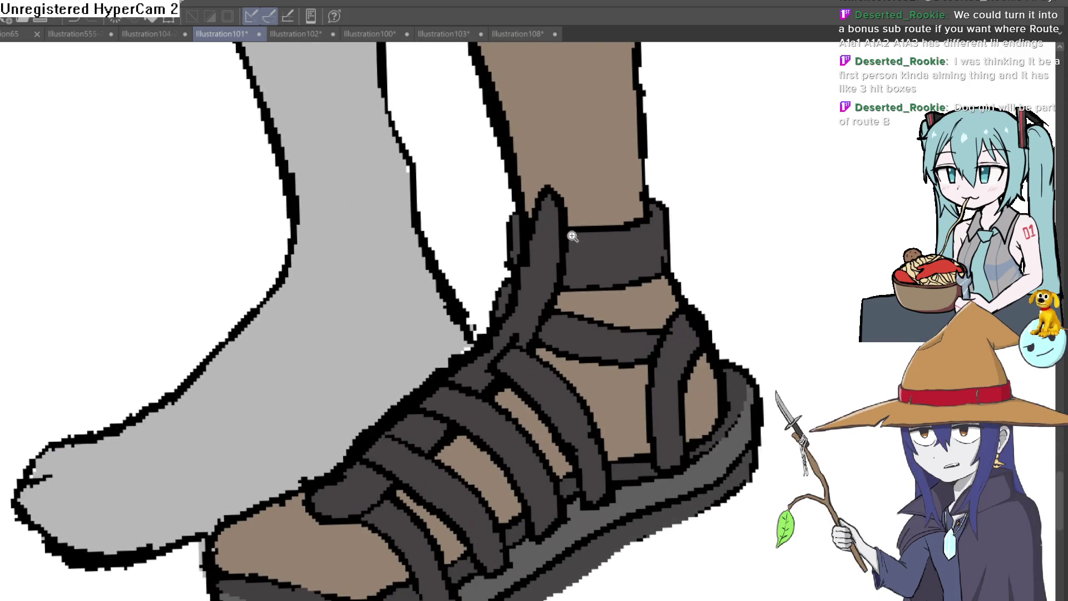
{"action": "scroll", "coordinate": [574, 257], "scroll_direction": "up", "scroll_amount": 1}
{"action": "mouse_move", "coordinate": [563, 257]}
{"action": "left_mouse_down"}
{"action": "mouse_move", "coordinate": [570, 210]}
{"action": "mouse_move", "coordinate": [522, 154]}
{"action": "left_mouse_up"}
{"action": "scroll", "coordinate": [599, 205], "scroll_direction": "down", "scroll_amount": 1}
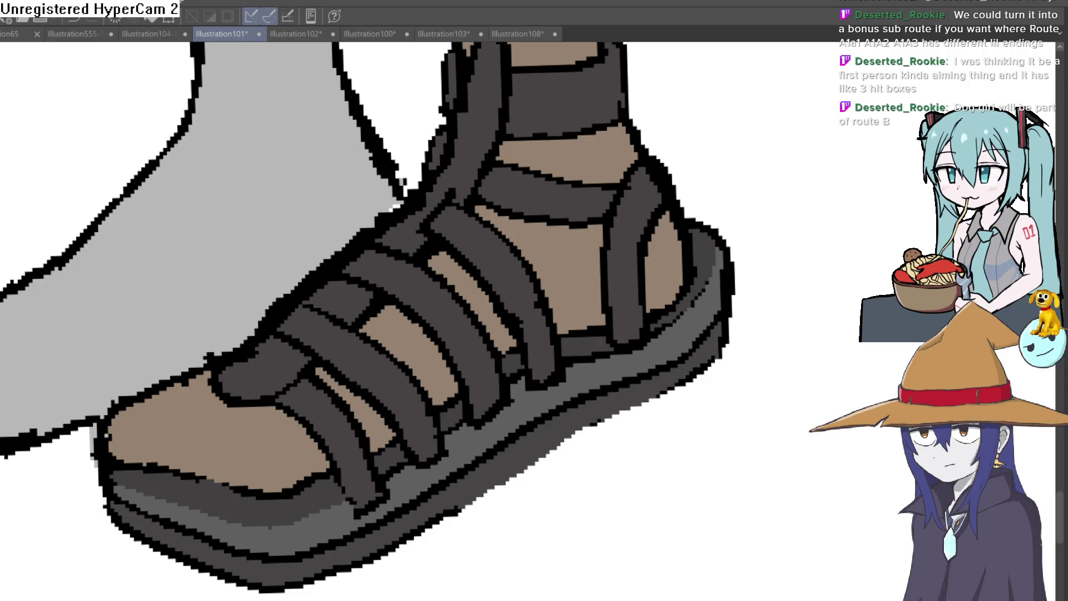
{"action": "scroll", "coordinate": [637, 197], "scroll_direction": "down", "scroll_amount": 1}
{"action": "scroll", "coordinate": [475, 137], "scroll_direction": "up", "scroll_amount": 1}
{"action": "scroll", "coordinate": [474, 137], "scroll_direction": "up", "scroll_amount": 2}
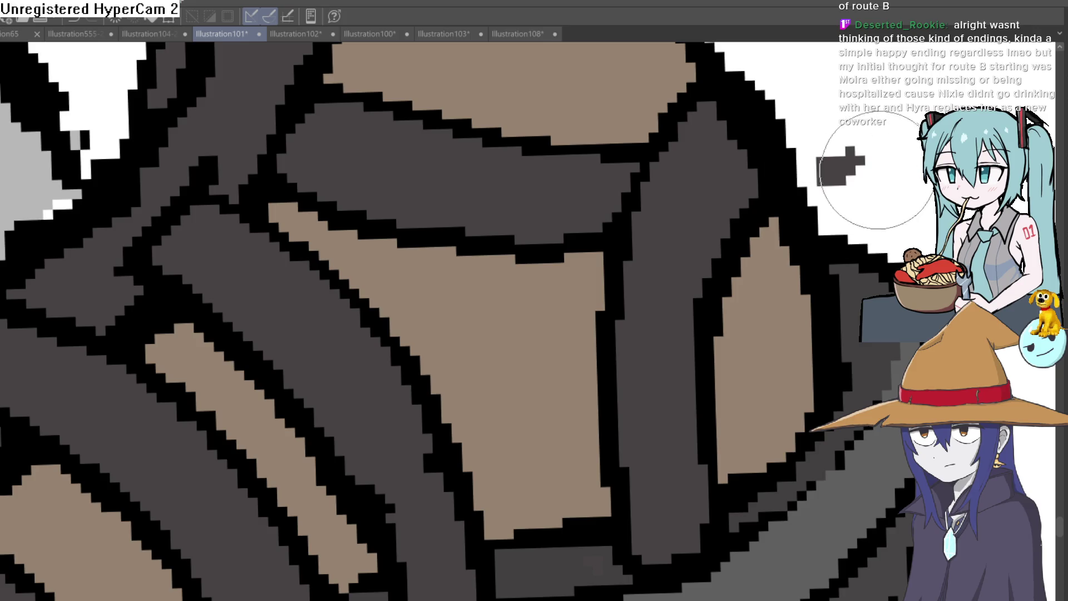
Step: Sample the dark grey strap colour and paint it over the black strap outline and stray edge pixels
{"action": "scroll", "coordinate": [824, 210], "scroll_direction": "down", "scroll_amount": 3}
{"action": "scroll", "coordinate": [823, 210], "scroll_direction": "down", "scroll_amount": 1}
{"action": "mouse_move", "coordinate": [824, 211]}
{"action": "left_mouse_down"}
{"action": "mouse_move", "coordinate": [808, 325]}
{"action": "mouse_move", "coordinate": [820, 283]}
{"action": "left_mouse_up"}
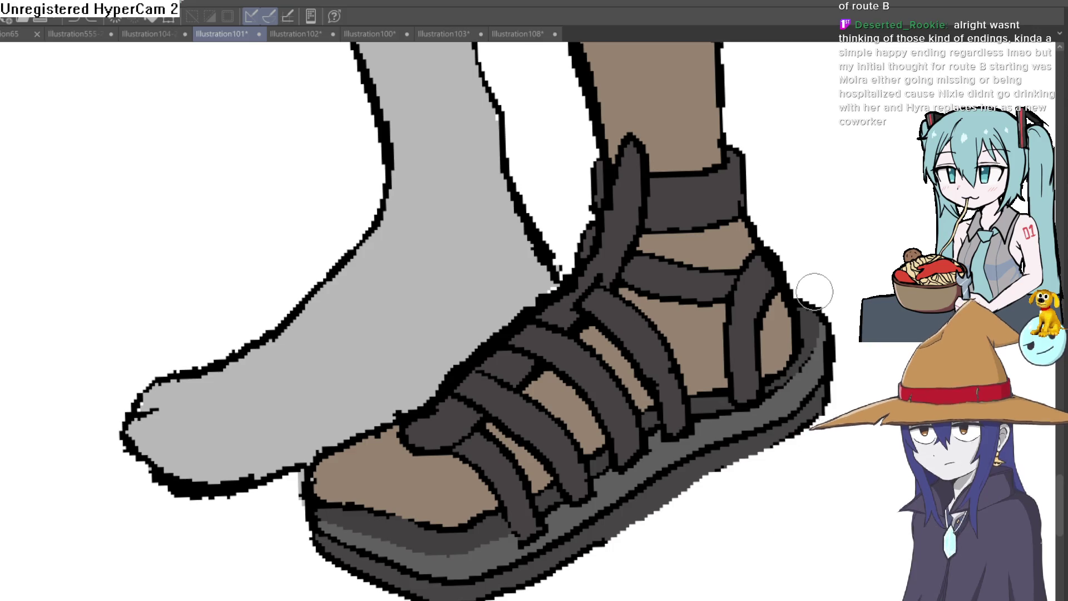
{"action": "left_click_drag", "start_coordinate": [814, 293], "coordinate": [804, 305]}
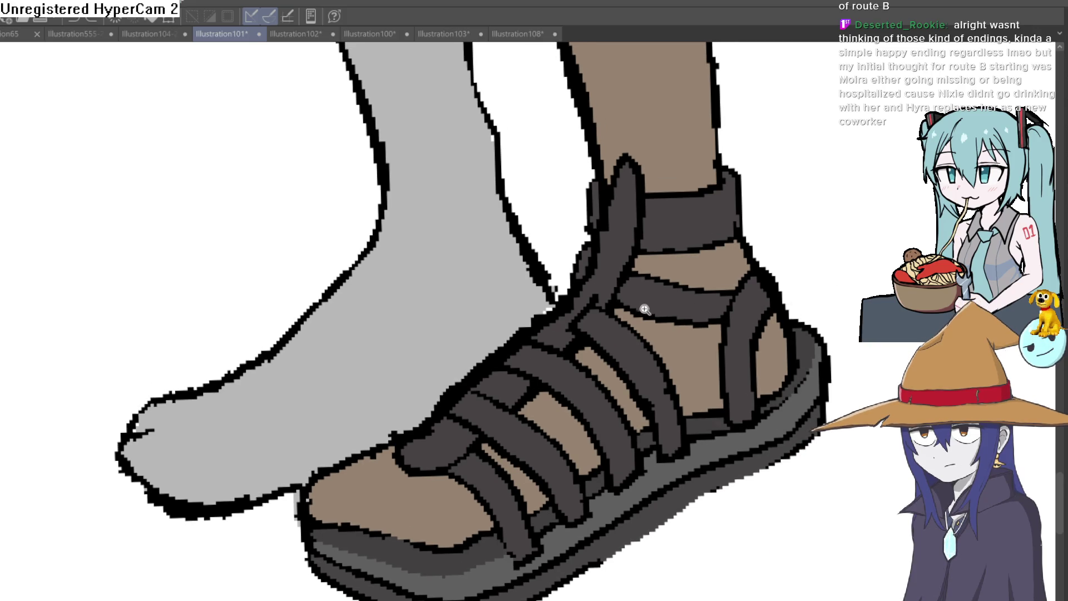
{"action": "scroll", "coordinate": [645, 309], "scroll_direction": "down", "scroll_amount": 3}
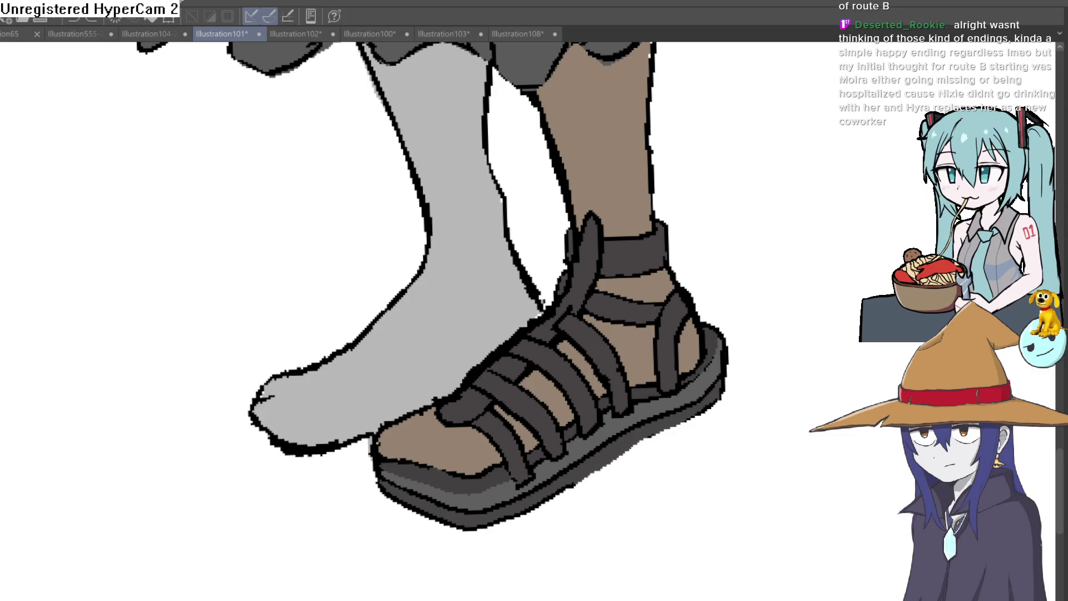
{"action": "scroll", "coordinate": [539, 352], "scroll_direction": "up", "scroll_amount": 5}
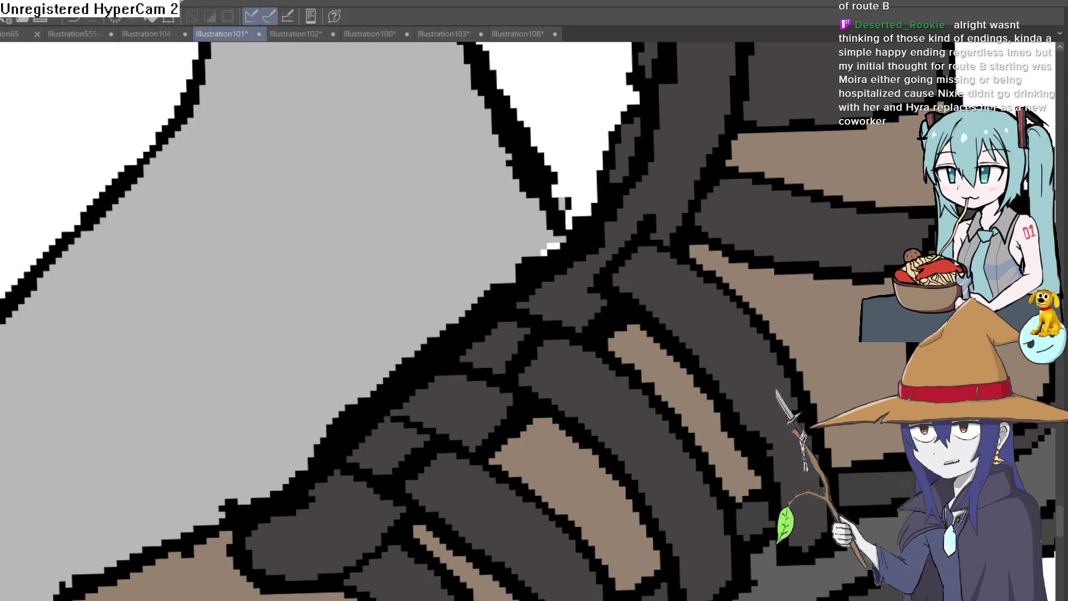
{"action": "left_click", "coordinate": [564, 296], "text": "alt"}
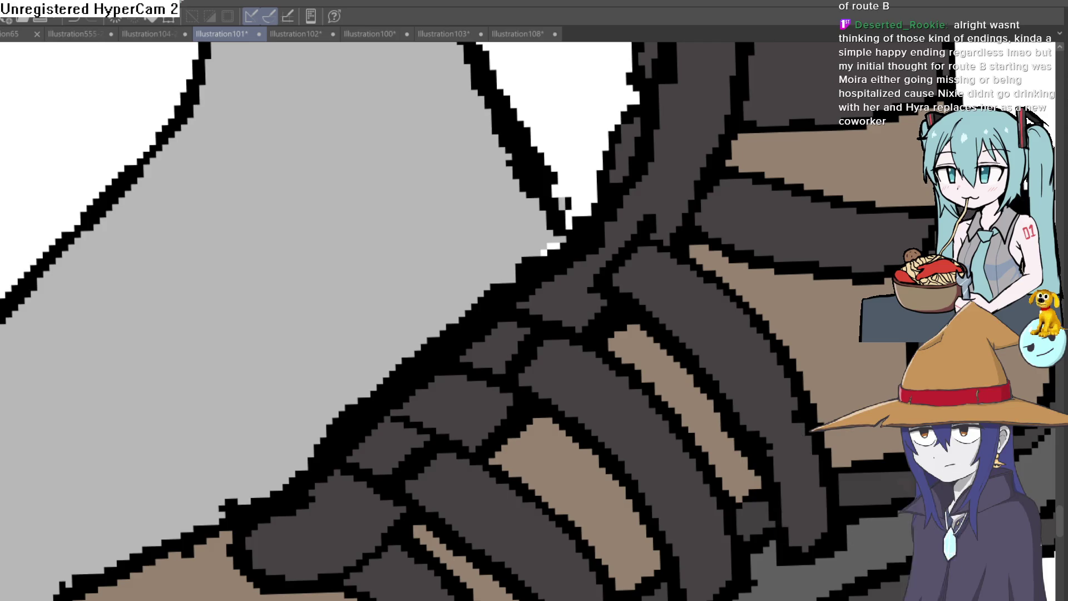
{"action": "mouse_move", "coordinate": [548, 309]}
{"action": "left_mouse_down"}
{"action": "mouse_move", "coordinate": [487, 373]}
{"action": "mouse_move", "coordinate": [656, 178]}
{"action": "mouse_move", "coordinate": [638, 206]}
{"action": "left_mouse_up"}
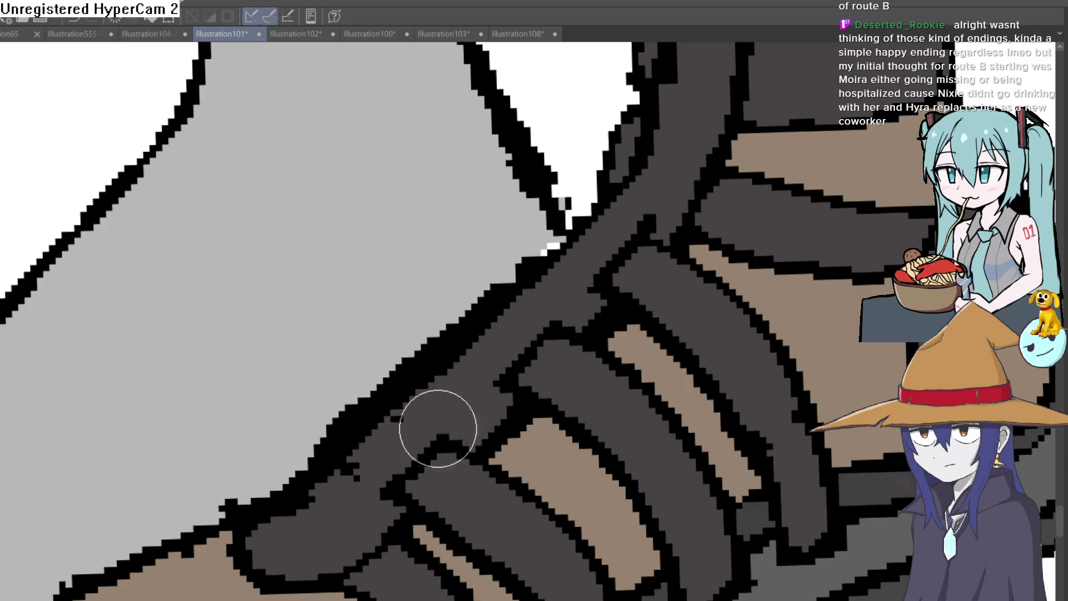
{"action": "mouse_move", "coordinate": [372, 467]}
{"action": "left_mouse_down"}
{"action": "mouse_move", "coordinate": [377, 429]}
{"action": "mouse_move", "coordinate": [508, 317]}
{"action": "mouse_move", "coordinate": [439, 378]}
{"action": "left_mouse_up"}
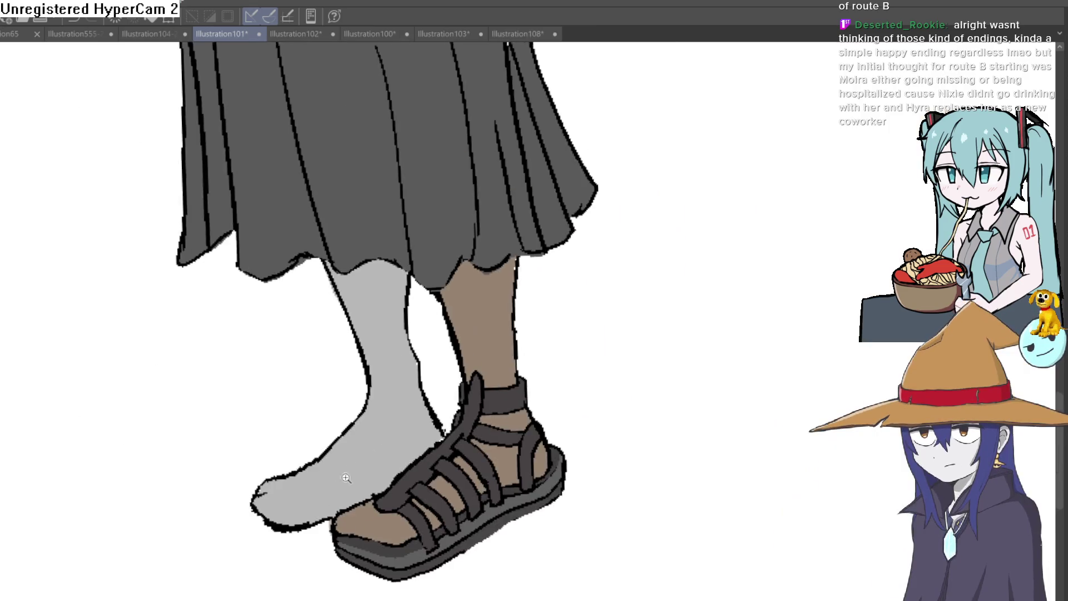
Step: Zoom out to the skirt and sandals and draw an outline around the toe area
{"action": "key", "text": "ctrl+0"}
{"action": "scroll", "coordinate": [473, 372], "scroll_direction": "up", "scroll_amount": 3}
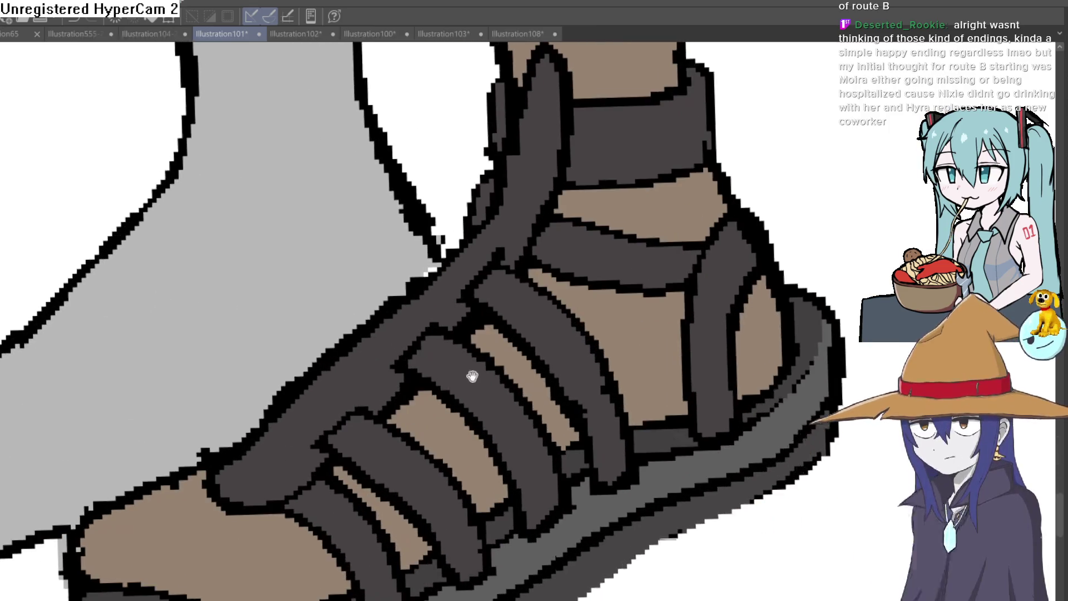
{"action": "scroll", "coordinate": [388, 390], "scroll_direction": "down", "scroll_amount": 1}
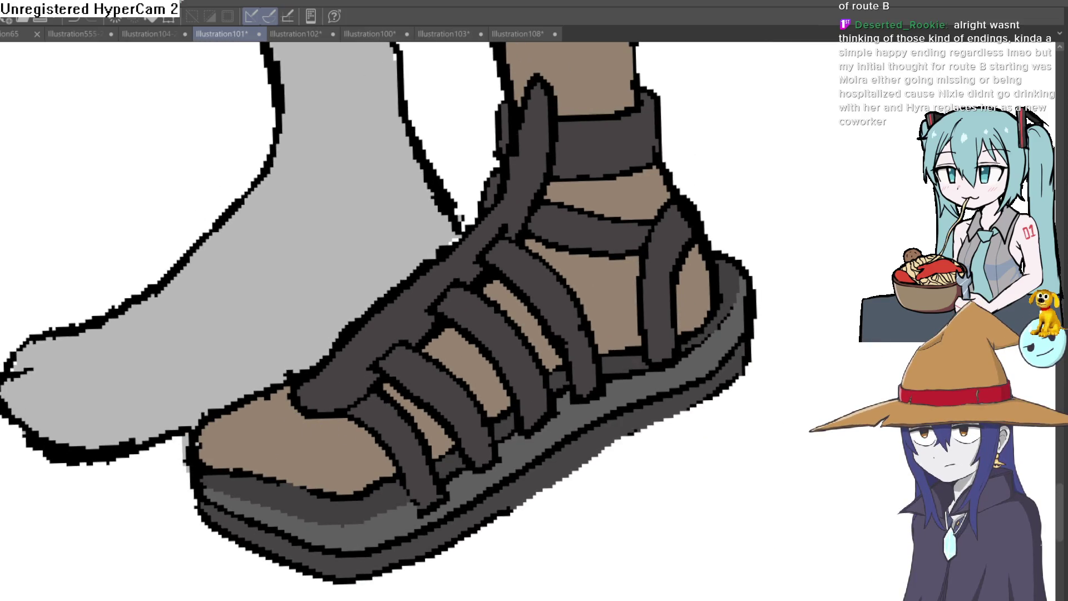
{"action": "scroll", "coordinate": [501, 306], "scroll_direction": "up", "scroll_amount": 4}
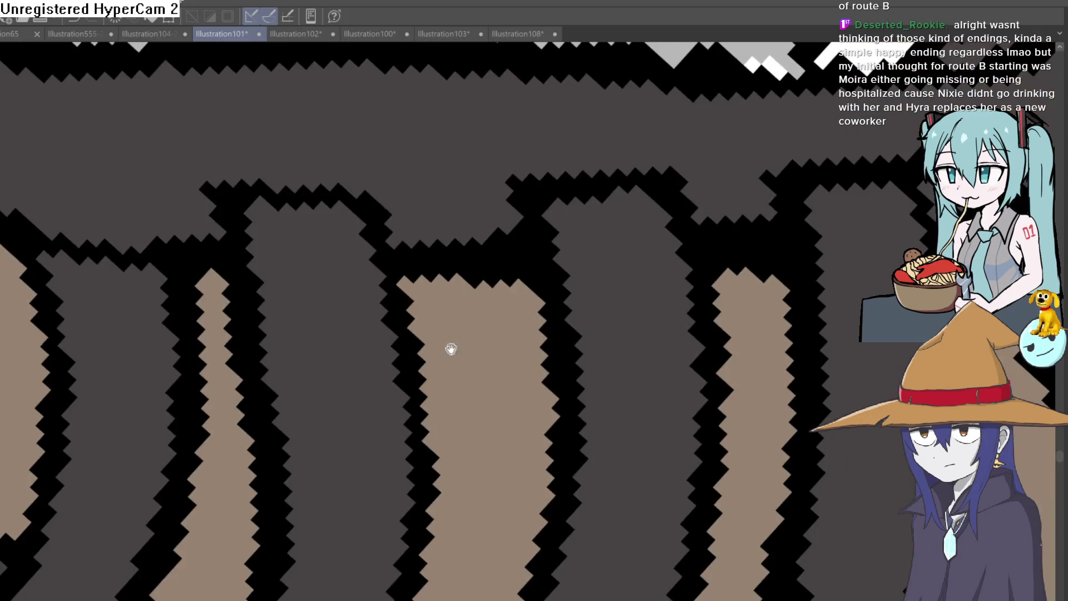
{"action": "scroll", "coordinate": [499, 348], "scroll_direction": "down", "scroll_amount": 2}
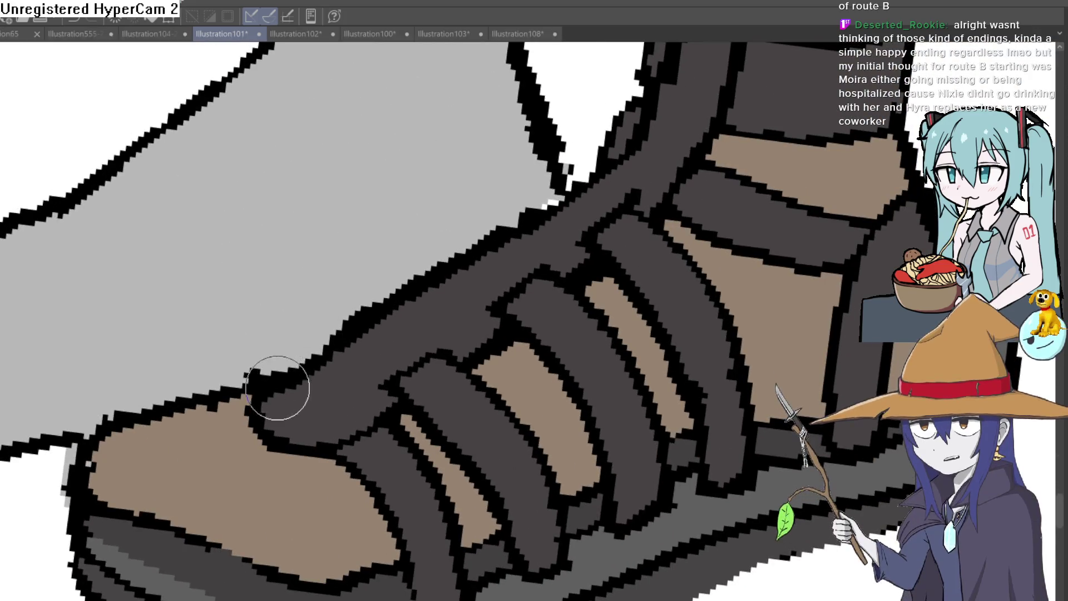
{"action": "mouse_move", "coordinate": [261, 423]}
{"action": "left_mouse_down"}
{"action": "mouse_move", "coordinate": [250, 465]}
{"action": "mouse_move", "coordinate": [345, 433]}
{"action": "mouse_move", "coordinate": [223, 440]}
{"action": "left_mouse_up"}
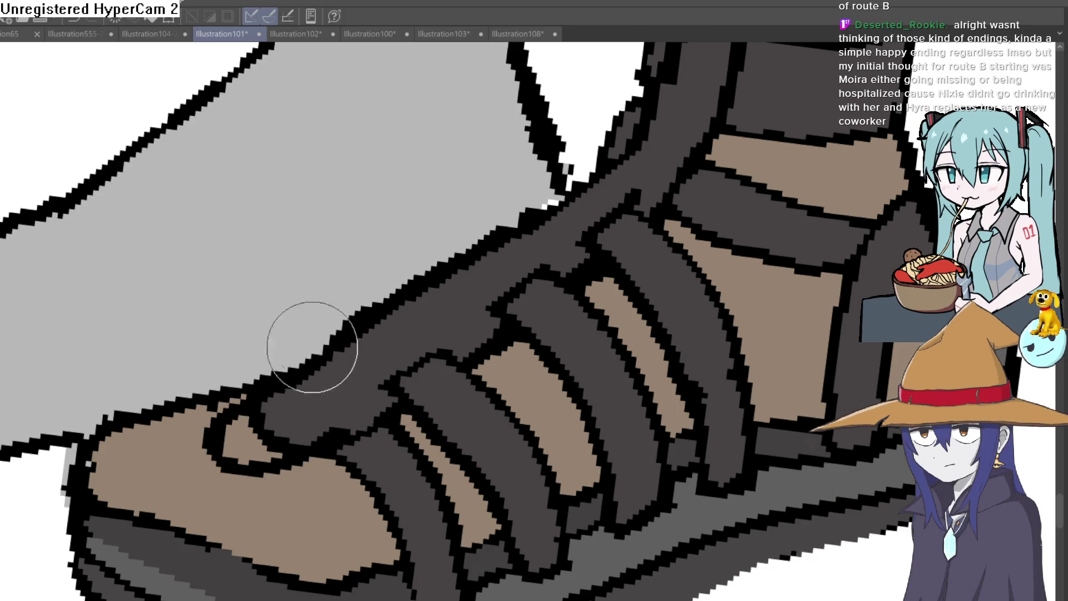
{"action": "scroll", "coordinate": [501, 211], "scroll_direction": "down", "scroll_amount": 5}
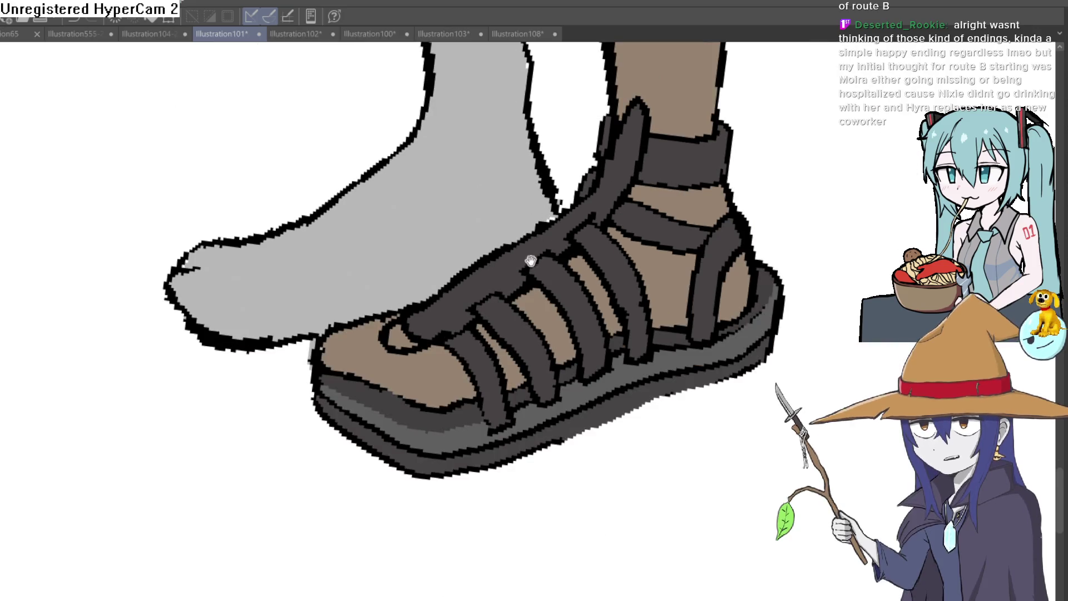
{"action": "mouse_move", "coordinate": [530, 261]}
{"action": "left_mouse_down"}
{"action": "mouse_move", "coordinate": [508, 220]}
{"action": "mouse_move", "coordinate": [468, 273]}
{"action": "left_mouse_up"}
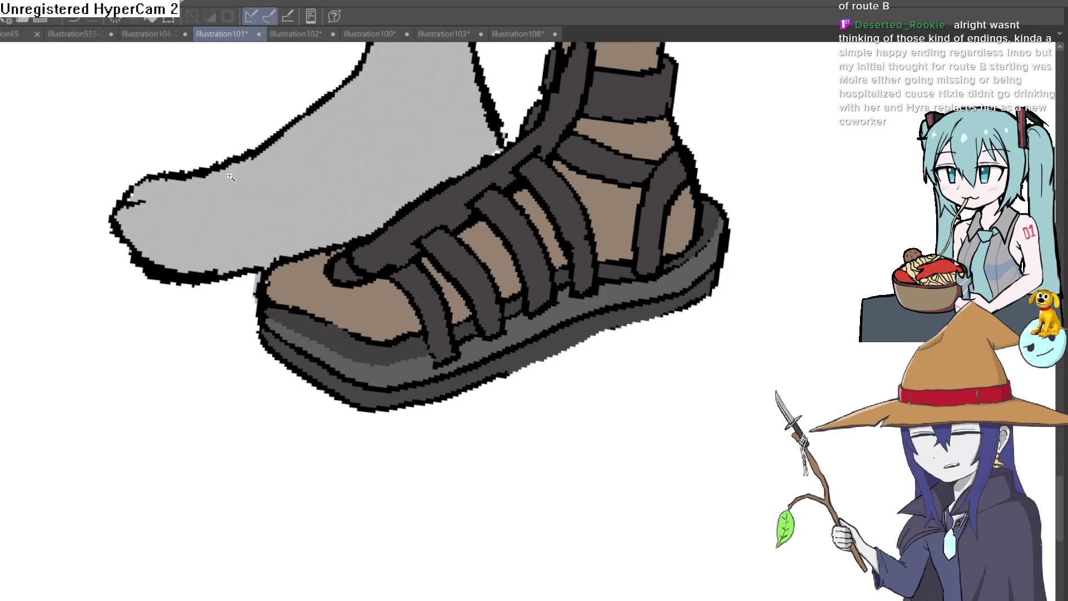
Step: Tilt the canvas, draw a short outline between the straps, and cover stray outline in dark gray
{"action": "scroll", "coordinate": [351, 262], "scroll_direction": "up", "scroll_amount": 5}
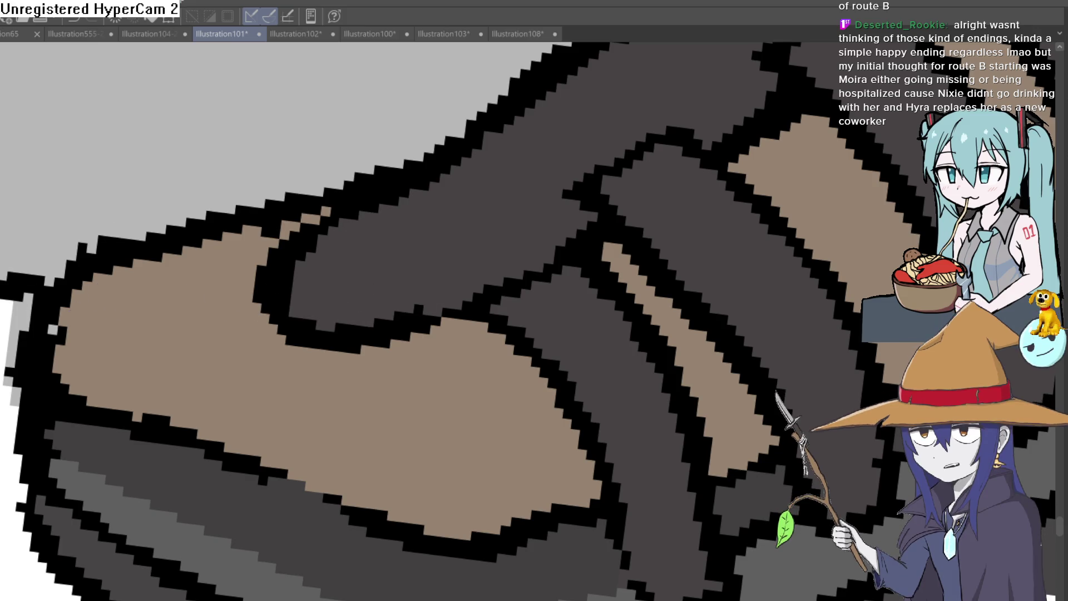
{"action": "key", "text": "minus"}
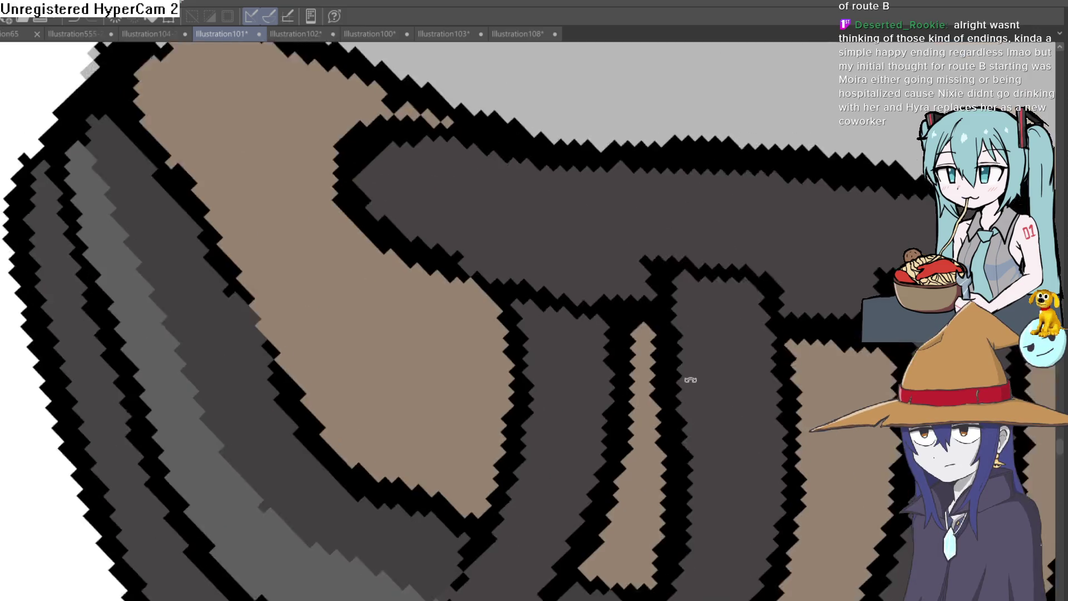
{"action": "left_click_drag", "start_coordinate": [611, 274], "coordinate": [516, 263]}
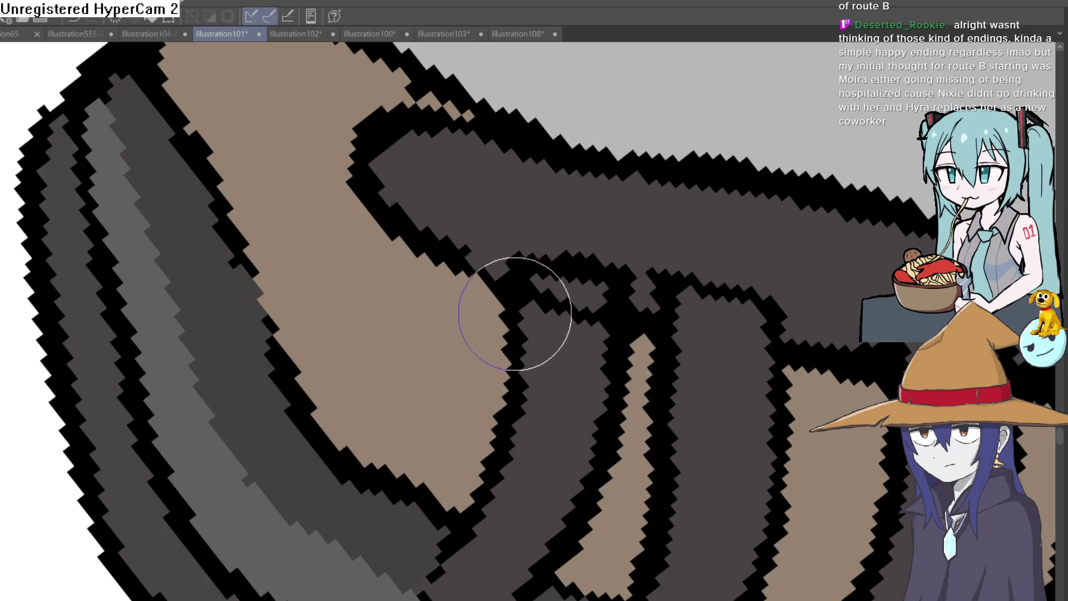
{"action": "key", "text": "minus"}
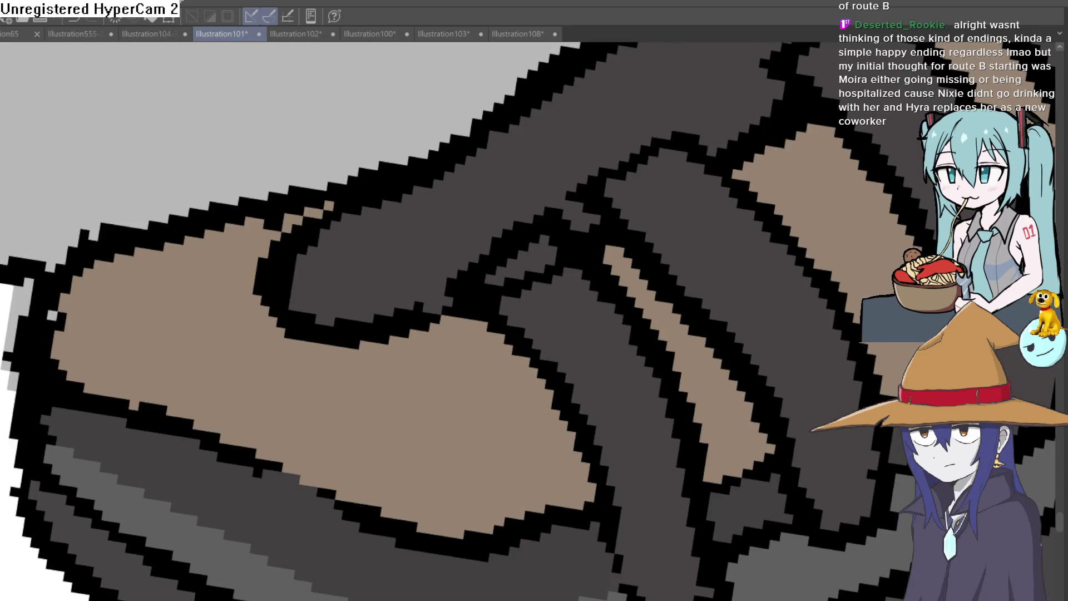
{"action": "left_click", "coordinate": [562, 295], "text": "alt"}
{"action": "mouse_move", "coordinate": [537, 279]}
{"action": "left_mouse_down"}
{"action": "mouse_move", "coordinate": [513, 262]}
{"action": "mouse_move", "coordinate": [504, 284]}
{"action": "left_mouse_up"}
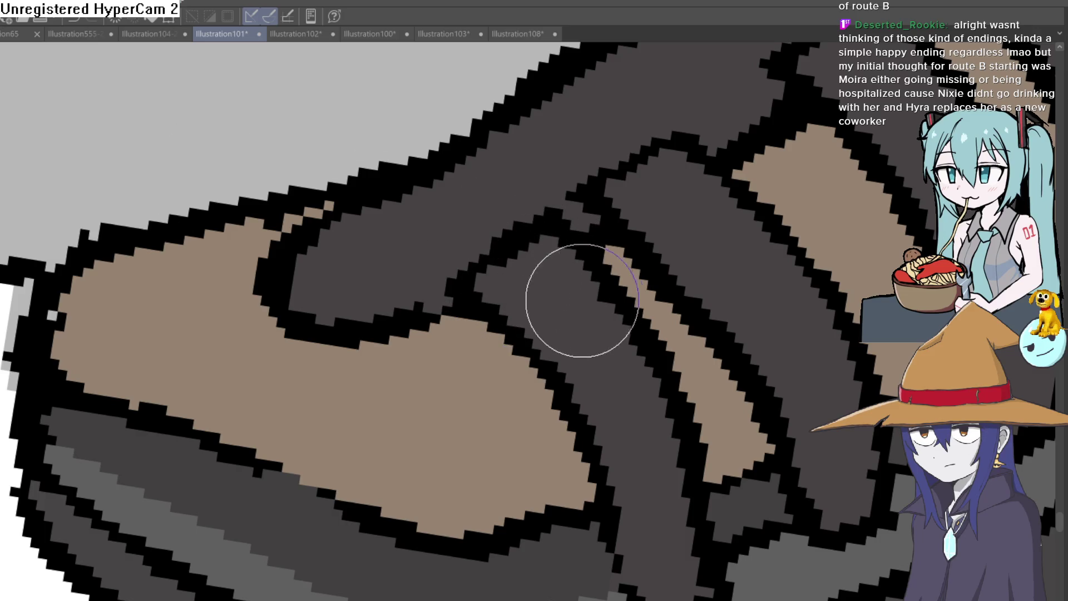
{"action": "scroll", "coordinate": [646, 267], "scroll_direction": "down", "scroll_amount": 3}
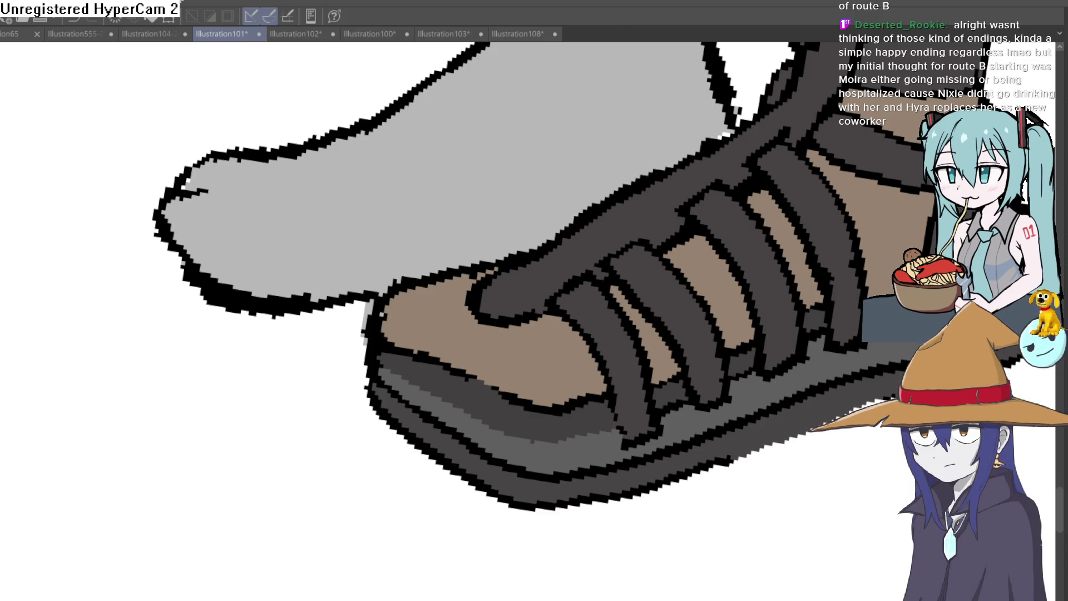
{"action": "key", "text": "ctrl+shift+Tab"}
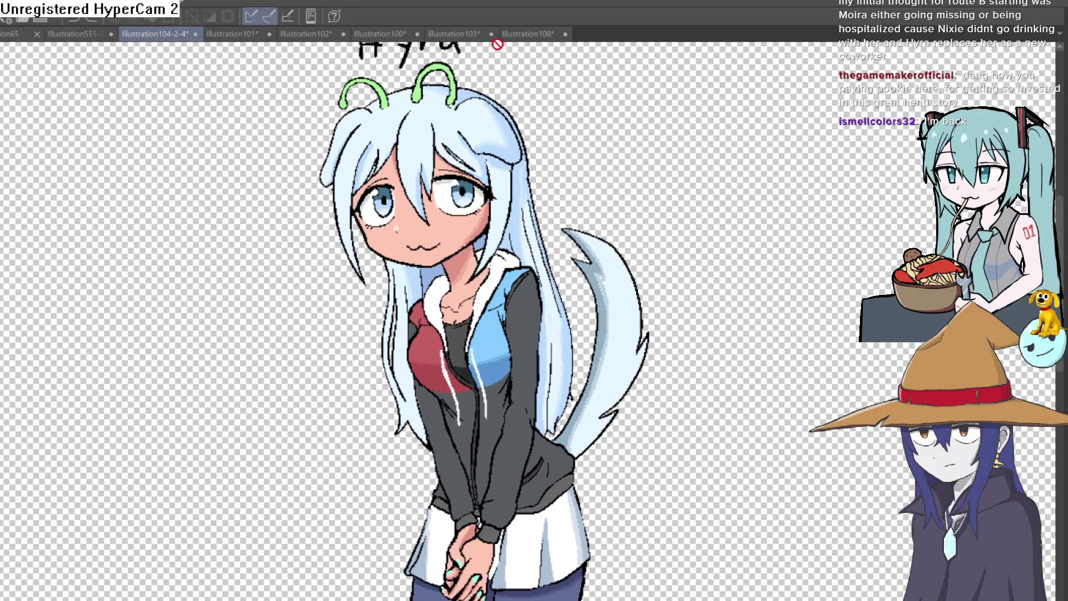
Step: Flip through Illustration108, 103 and 102, settling on the Illustration100 elf sketch
{"action": "left_click", "coordinate": [524, 34]}
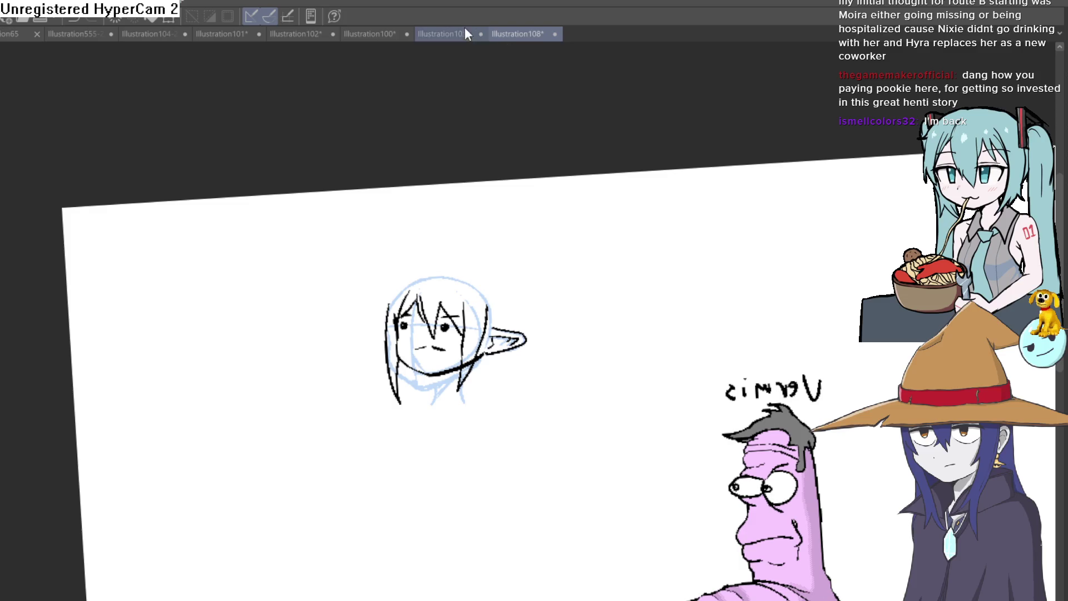
{"action": "left_click", "coordinate": [465, 31]}
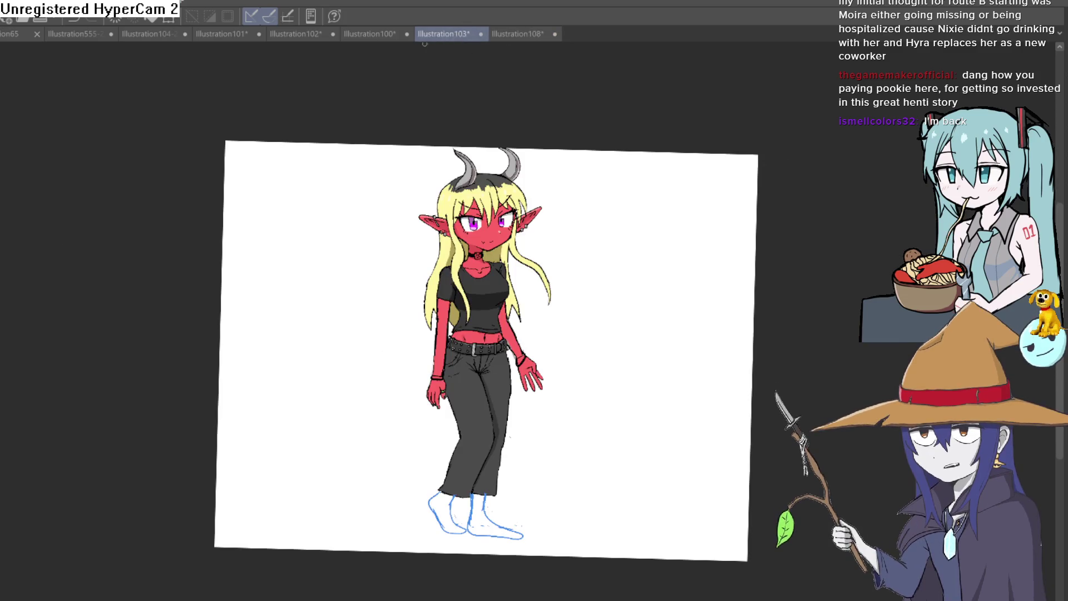
{"action": "left_click", "coordinate": [392, 33]}
{"action": "left_click", "coordinate": [279, 34]}
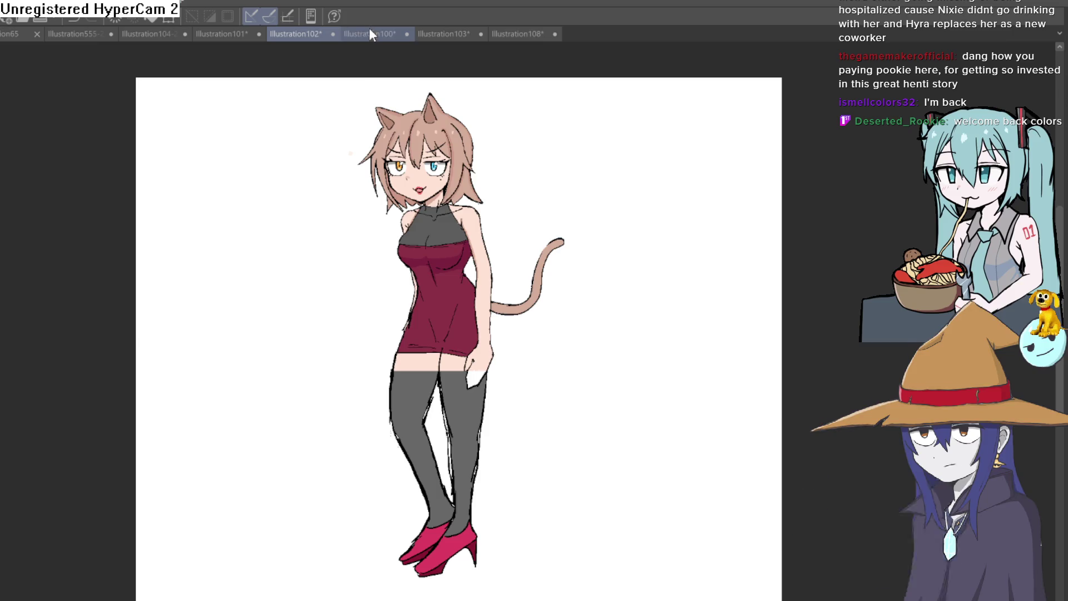
{"action": "left_click", "coordinate": [368, 33]}
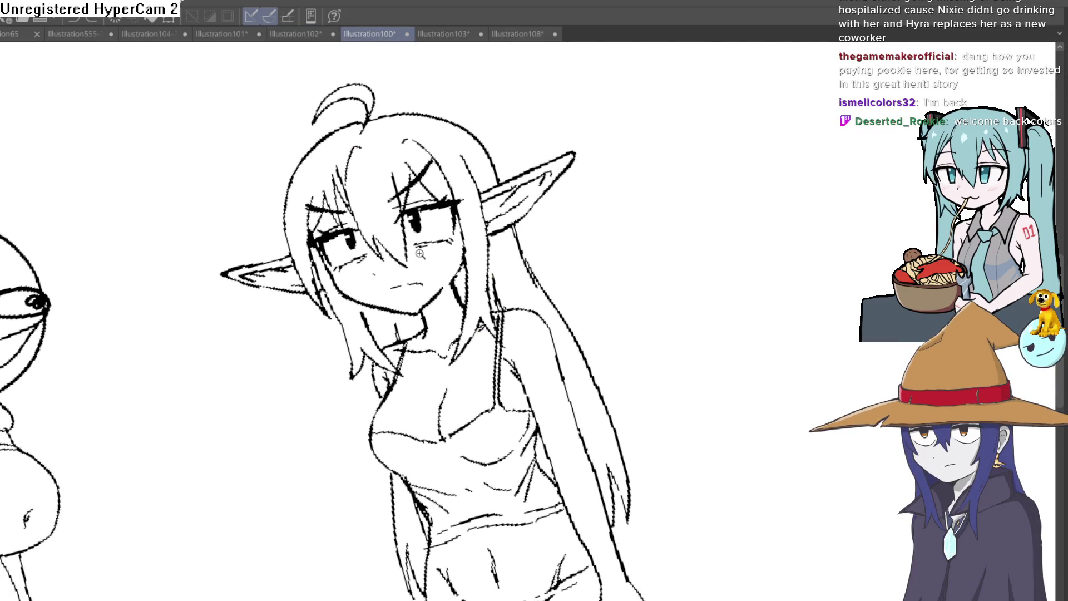
Step: Zoom around the Illustration100 sketch and level the canvas rotation
{"action": "scroll", "coordinate": [420, 254], "scroll_direction": "up", "scroll_amount": 5}
{"action": "scroll", "coordinate": [410, 271], "scroll_direction": "down", "scroll_amount": 8}
{"action": "scroll", "coordinate": [634, 249], "scroll_direction": "up", "scroll_amount": 2}
{"action": "scroll", "coordinate": [514, 206], "scroll_direction": "up", "scroll_amount": 1}
{"action": "scroll", "coordinate": [352, 346], "scroll_direction": "up", "scroll_amount": 3}
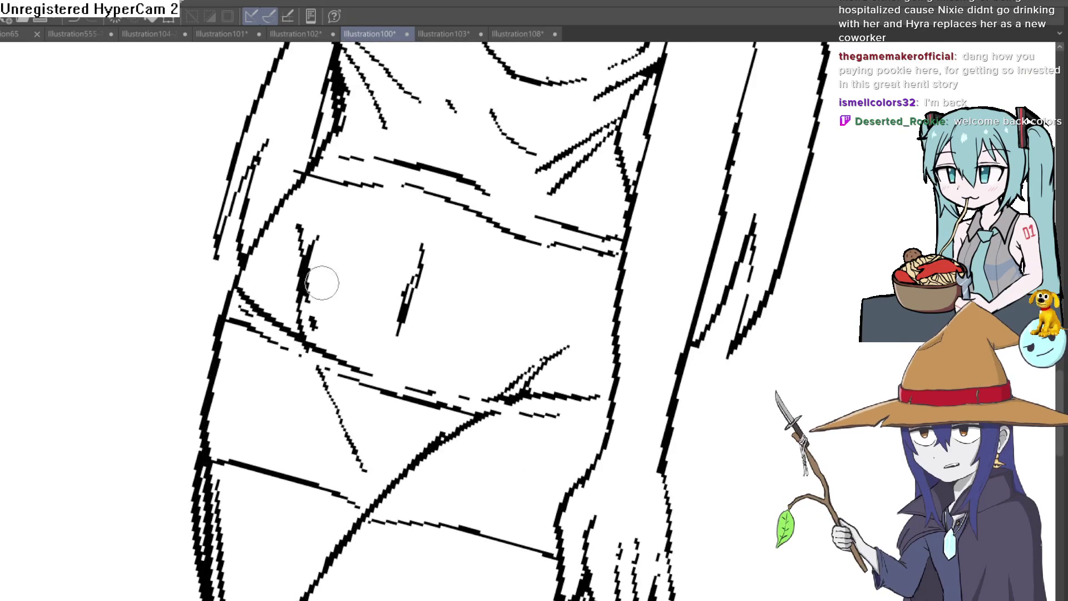
{"action": "scroll", "coordinate": [321, 283], "scroll_direction": "down", "scroll_amount": 2}
{"action": "scroll", "coordinate": [538, 305], "scroll_direction": "down", "scroll_amount": 3}
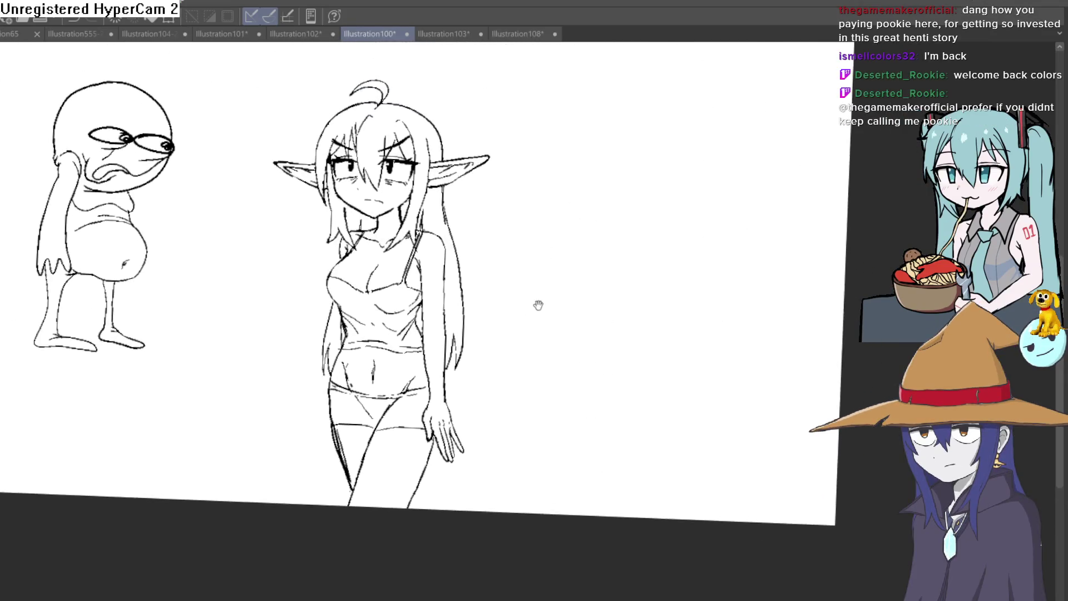
{"action": "scroll", "coordinate": [538, 305], "scroll_direction": "down", "scroll_amount": 2}
{"action": "mouse_move", "coordinate": [543, 264]}
{"action": "left_mouse_down"}
{"action": "mouse_move", "coordinate": [563, 265]}
{"action": "mouse_move", "coordinate": [573, 233]}
{"action": "mouse_move", "coordinate": [555, 269]}
{"action": "left_mouse_up"}
{"action": "scroll", "coordinate": [525, 310], "scroll_direction": "up", "scroll_amount": 3}
{"action": "scroll", "coordinate": [538, 287], "scroll_direction": "down", "scroll_amount": 1}
{"action": "scroll", "coordinate": [558, 241], "scroll_direction": "down", "scroll_amount": 1}
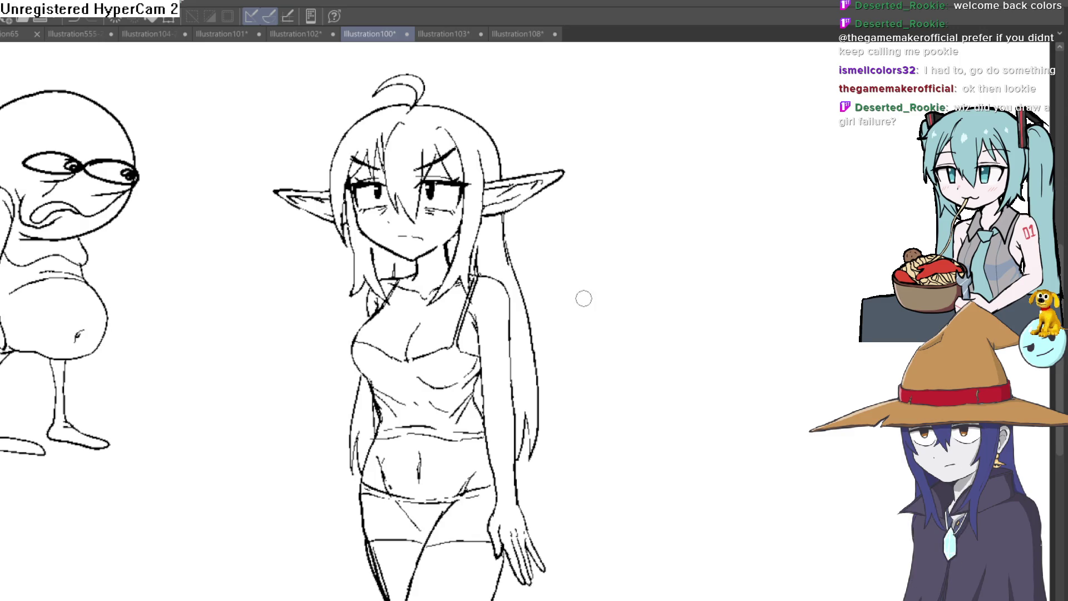
Step: Zoom in on the elf's torso, then recentre the whole elf figure in view
{"action": "scroll", "coordinate": [534, 148], "scroll_direction": "up", "scroll_amount": 1}
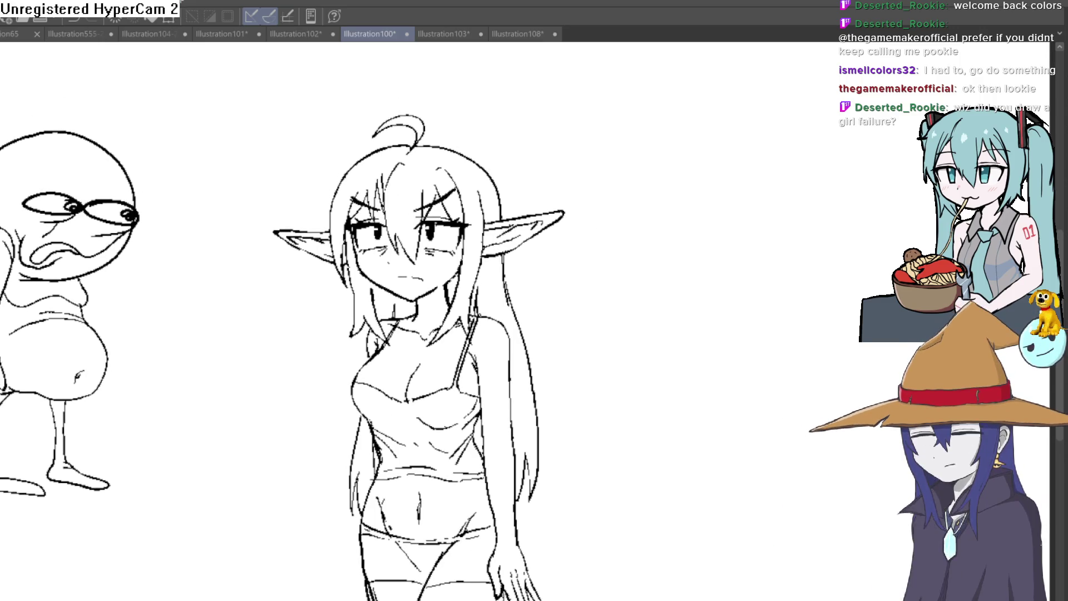
{"action": "scroll", "coordinate": [341, 117], "scroll_direction": "up", "scroll_amount": 1}
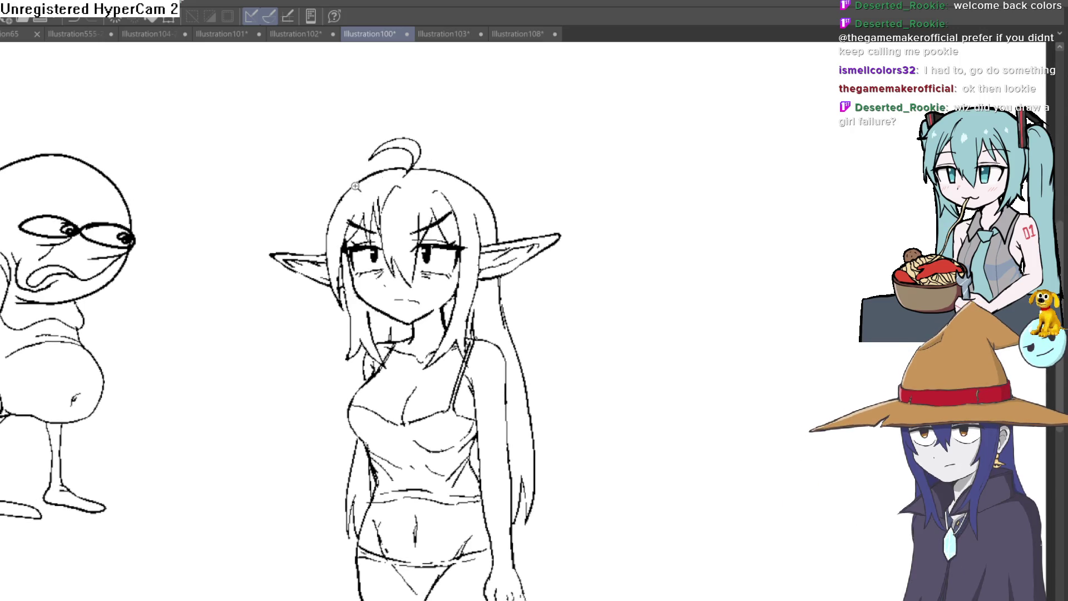
{"action": "scroll", "coordinate": [355, 186], "scroll_direction": "up", "scroll_amount": 2}
{"action": "mouse_move", "coordinate": [578, 198]}
{"action": "left_mouse_down"}
{"action": "mouse_move", "coordinate": [534, 167]}
{"action": "mouse_move", "coordinate": [545, 131]}
{"action": "left_mouse_up"}
{"action": "mouse_move", "coordinate": [571, 231]}
{"action": "left_mouse_down"}
{"action": "mouse_move", "coordinate": [557, 184]}
{"action": "mouse_move", "coordinate": [513, 158]}
{"action": "mouse_move", "coordinate": [487, 201]}
{"action": "mouse_move", "coordinate": [541, 221]}
{"action": "left_mouse_up"}
{"action": "scroll", "coordinate": [501, 189], "scroll_direction": "down", "scroll_amount": 1}
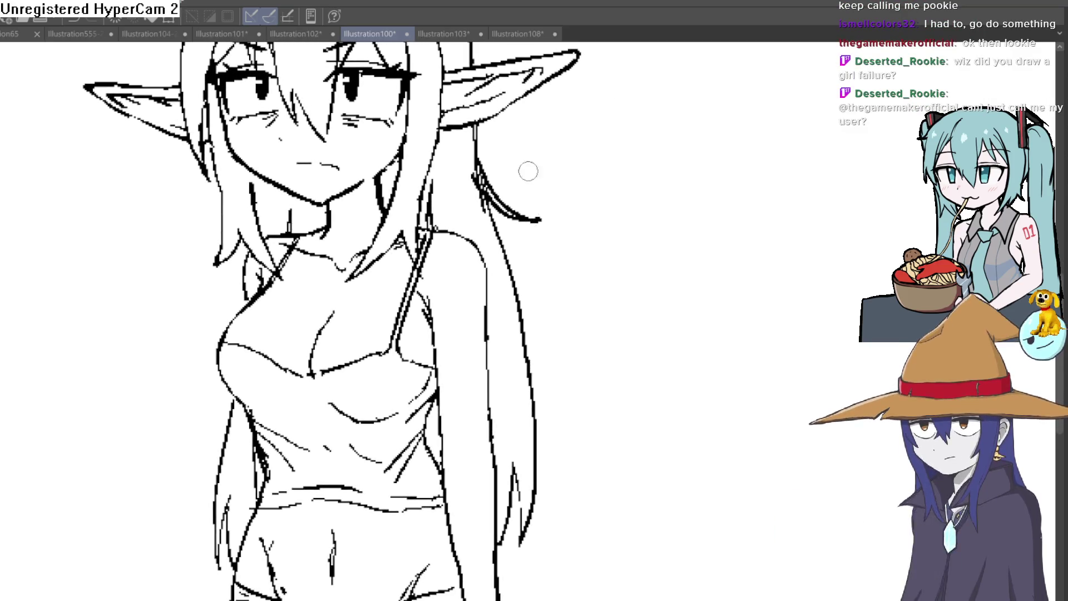
{"action": "scroll", "coordinate": [589, 150], "scroll_direction": "down", "scroll_amount": 1}
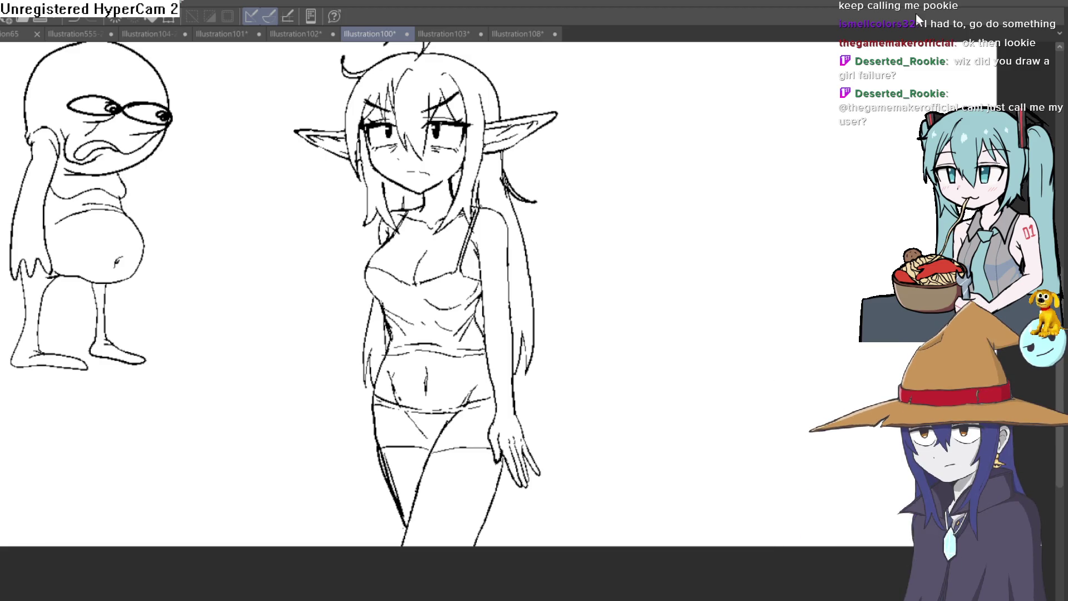
{"action": "mouse_move", "coordinate": [483, 164]}
{"action": "left_mouse_down"}
{"action": "mouse_move", "coordinate": [462, 98]}
{"action": "mouse_move", "coordinate": [454, 182]}
{"action": "mouse_move", "coordinate": [509, 334]}
{"action": "left_mouse_up"}
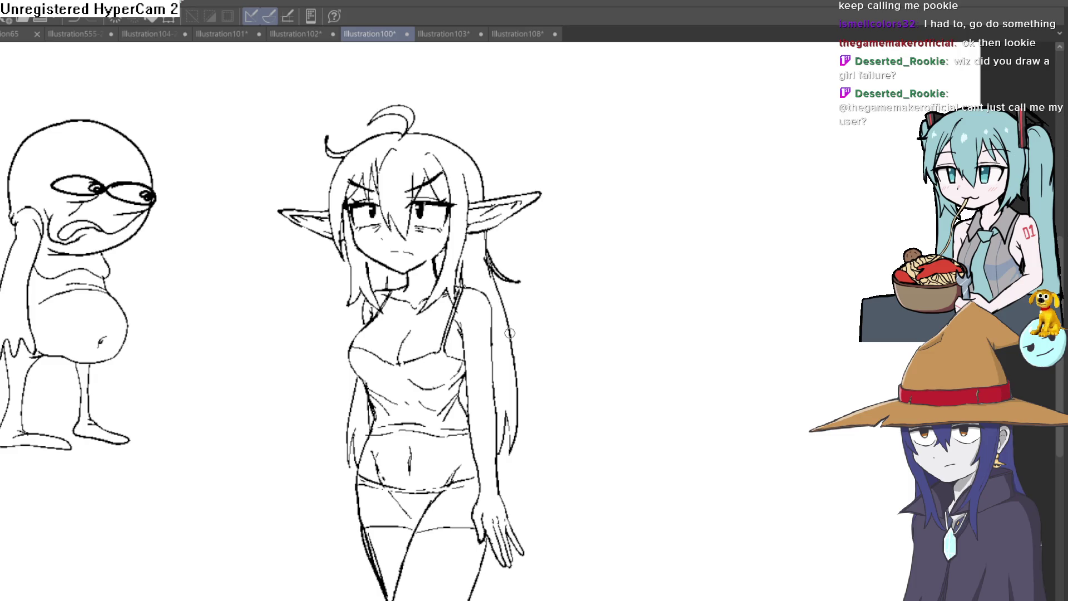
Step: Revisit Illustration102, then view the skirt hem and both feet in Illustration101
{"action": "left_click", "coordinate": [285, 37]}
{"action": "left_click", "coordinate": [223, 34]}
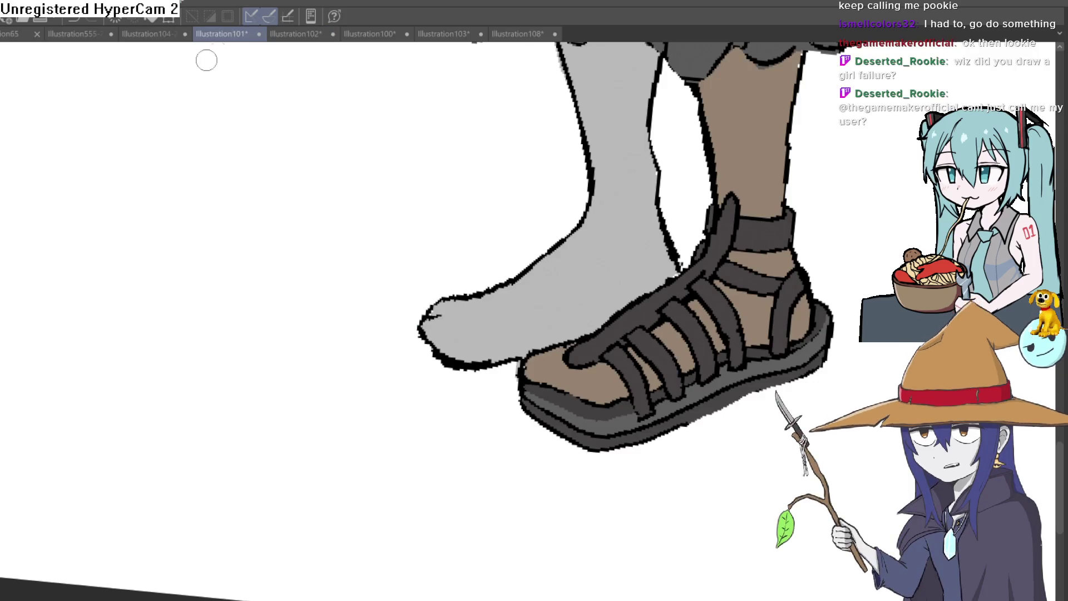
{"action": "left_click_drag", "start_coordinate": [329, 279], "coordinate": [336, 319]}
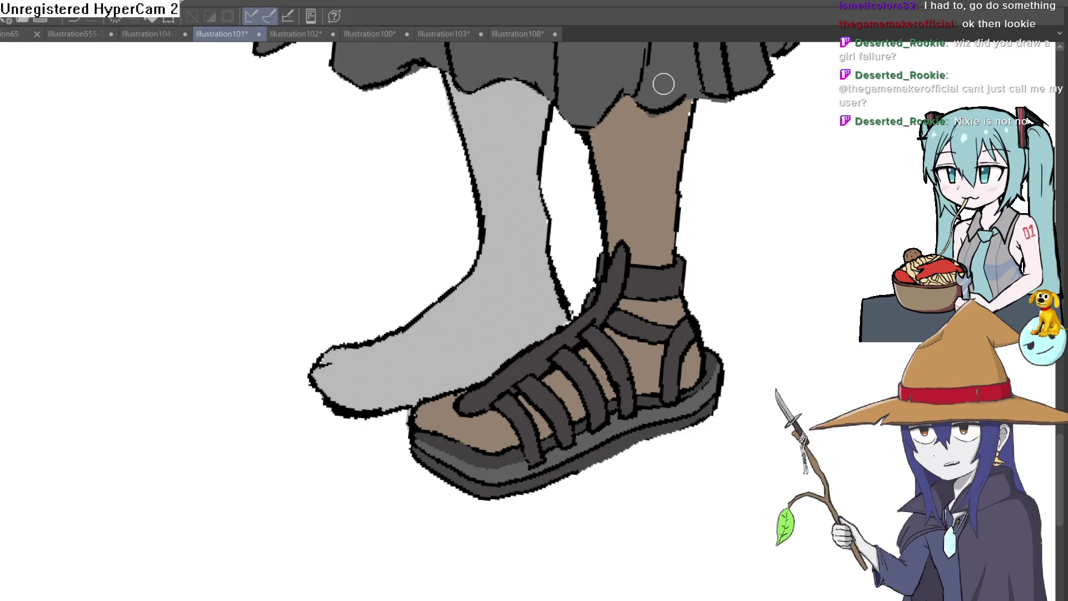
Step: Open the Illustration555-2-2-3-4 line-up, zoom onto the goblin's face, then back out
{"action": "left_click", "coordinate": [147, 34]}
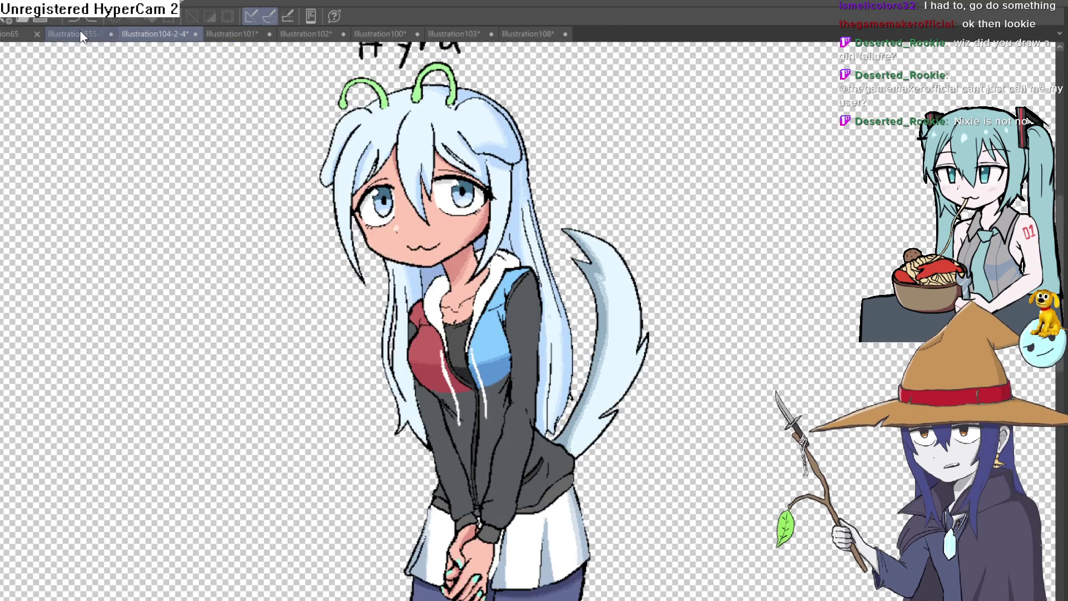
{"action": "left_click", "coordinate": [95, 32]}
{"action": "scroll", "coordinate": [478, 221], "scroll_direction": "up", "scroll_amount": 5}
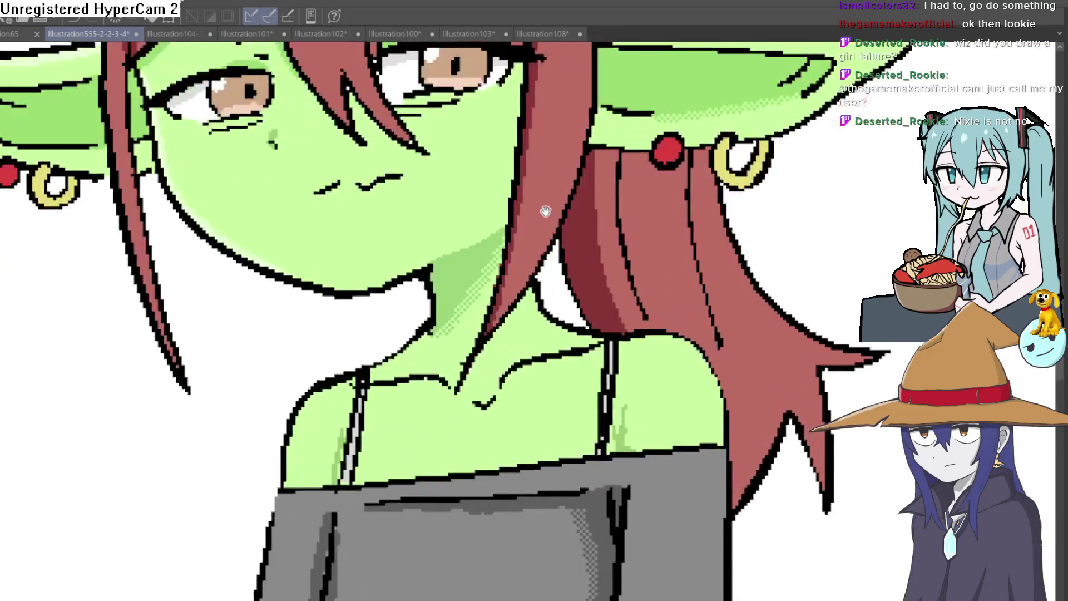
{"action": "scroll", "coordinate": [478, 221], "scroll_direction": "down", "scroll_amount": 3}
{"action": "left_click_drag", "start_coordinate": [514, 352], "coordinate": [515, 410]}
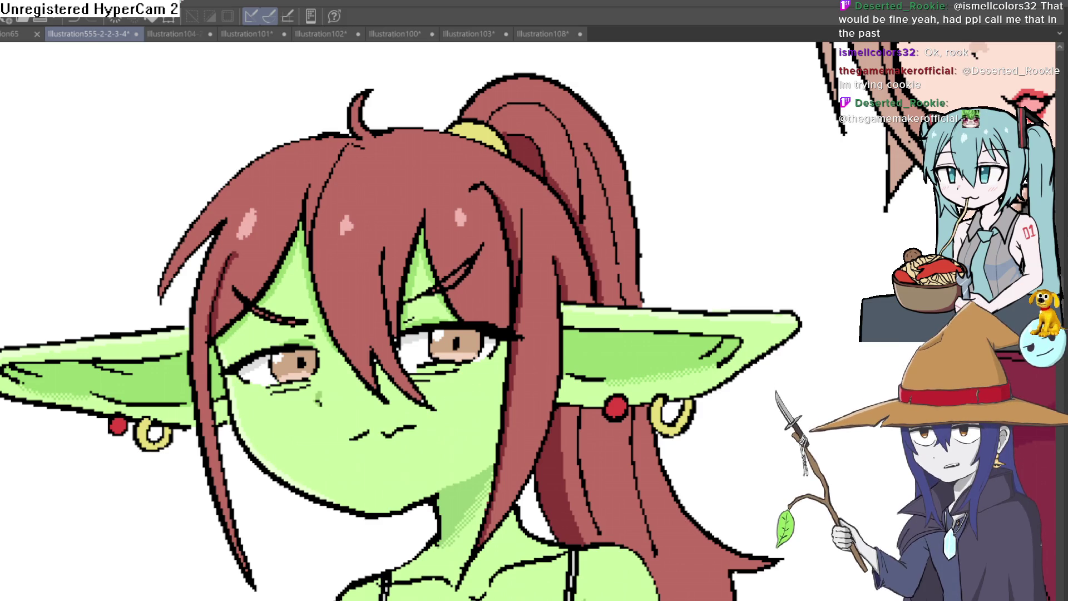
{"action": "scroll", "coordinate": [631, 265], "scroll_direction": "down", "scroll_amount": 8}
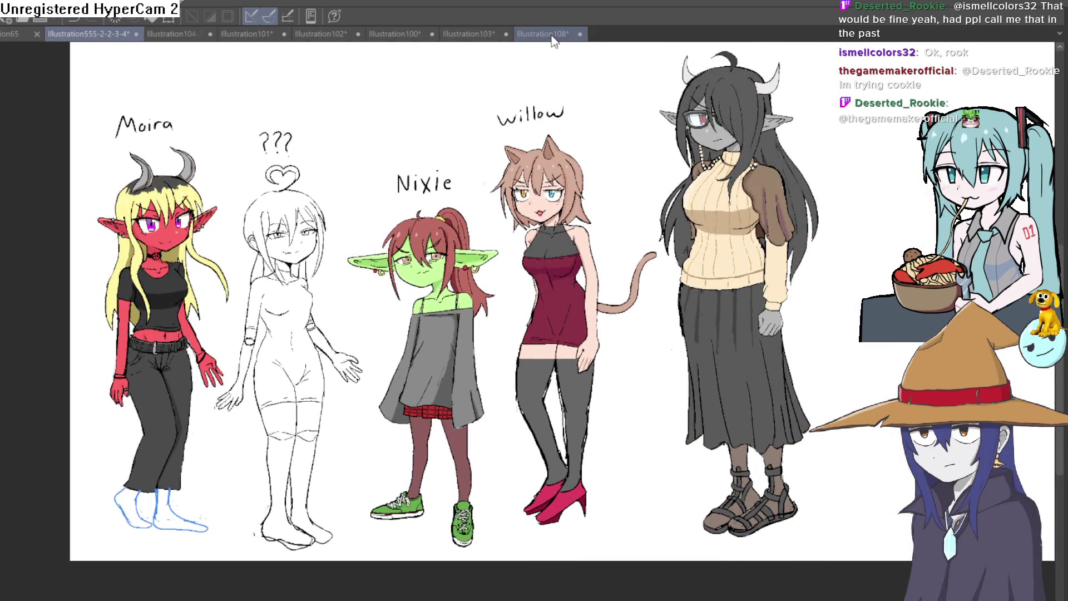
Step: Glance at Illustration108 and the Illustration103 demon girl's horns, then go back to Illustration101
{"action": "left_click", "coordinate": [553, 35]}
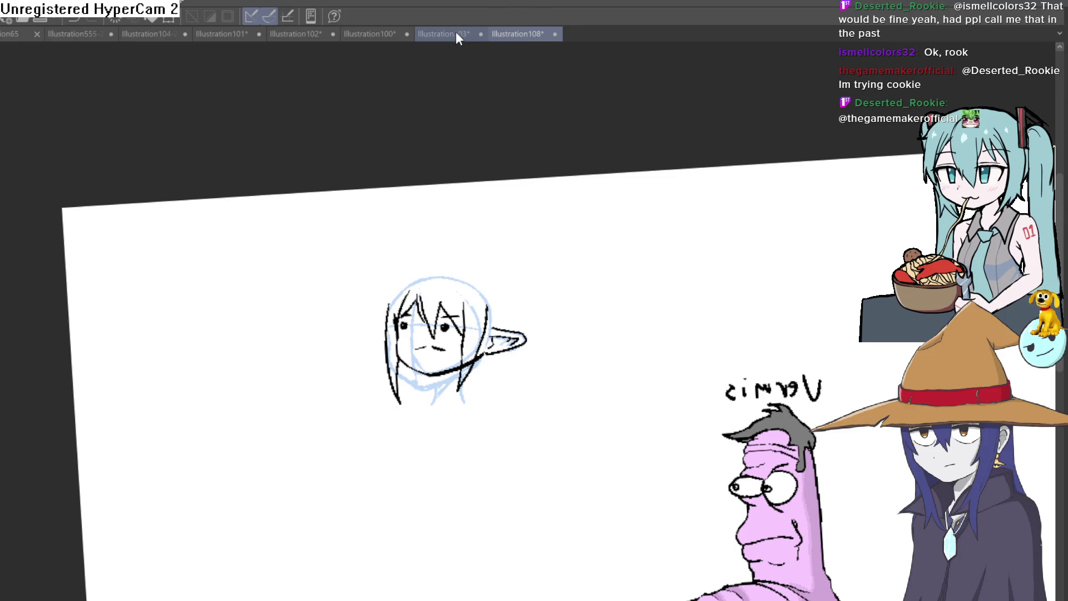
{"action": "left_click", "coordinate": [457, 34]}
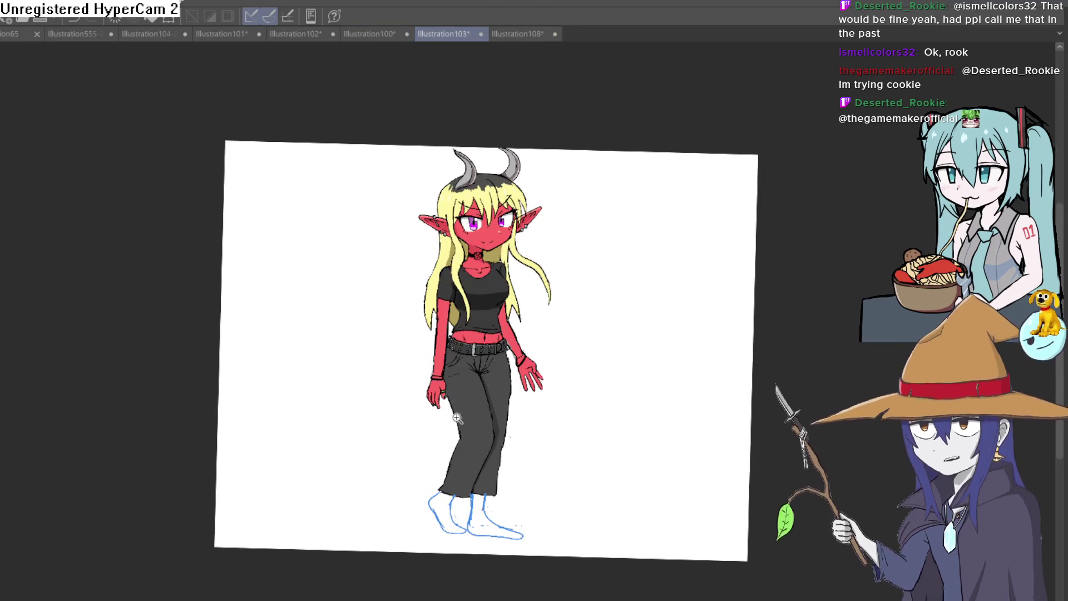
{"action": "scroll", "coordinate": [457, 417], "scroll_direction": "up", "scroll_amount": 3}
{"action": "scroll", "coordinate": [539, 390], "scroll_direction": "down", "scroll_amount": 2}
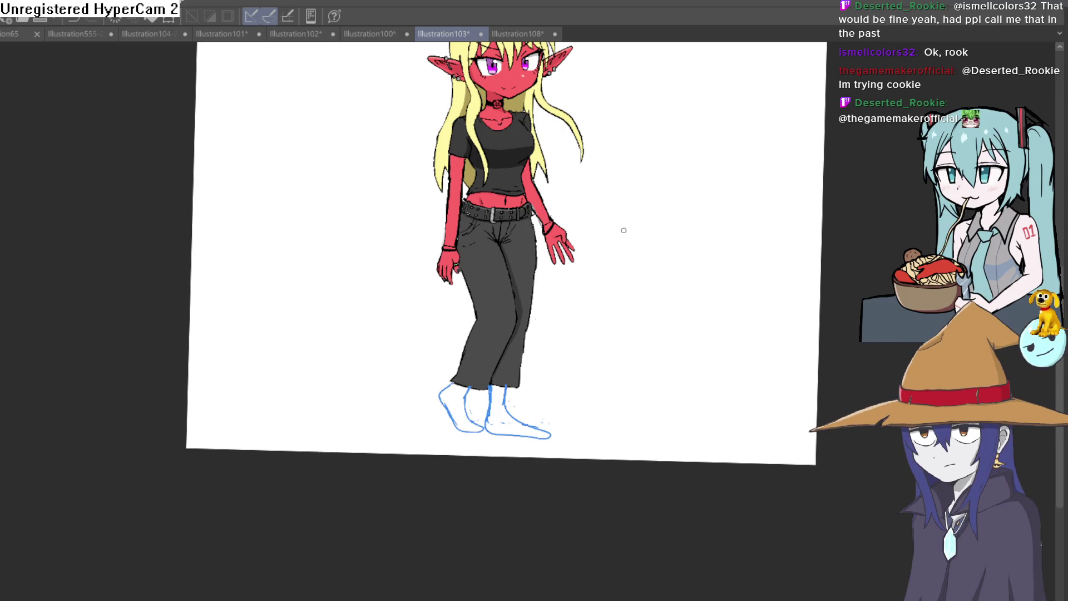
{"action": "left_click_drag", "start_coordinate": [629, 221], "coordinate": [630, 275]}
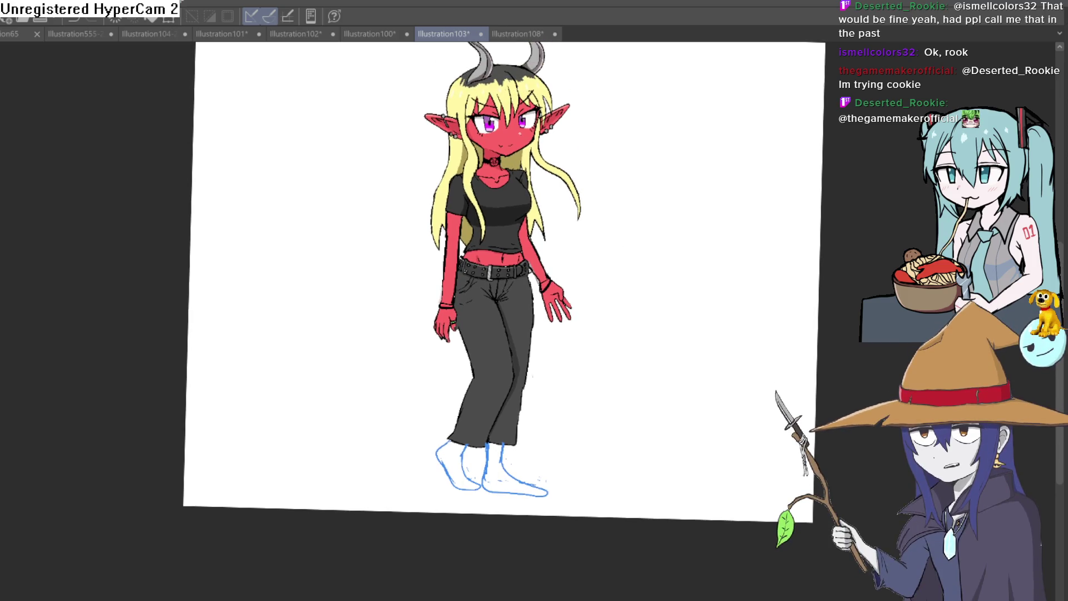
{"action": "left_click", "coordinate": [220, 34]}
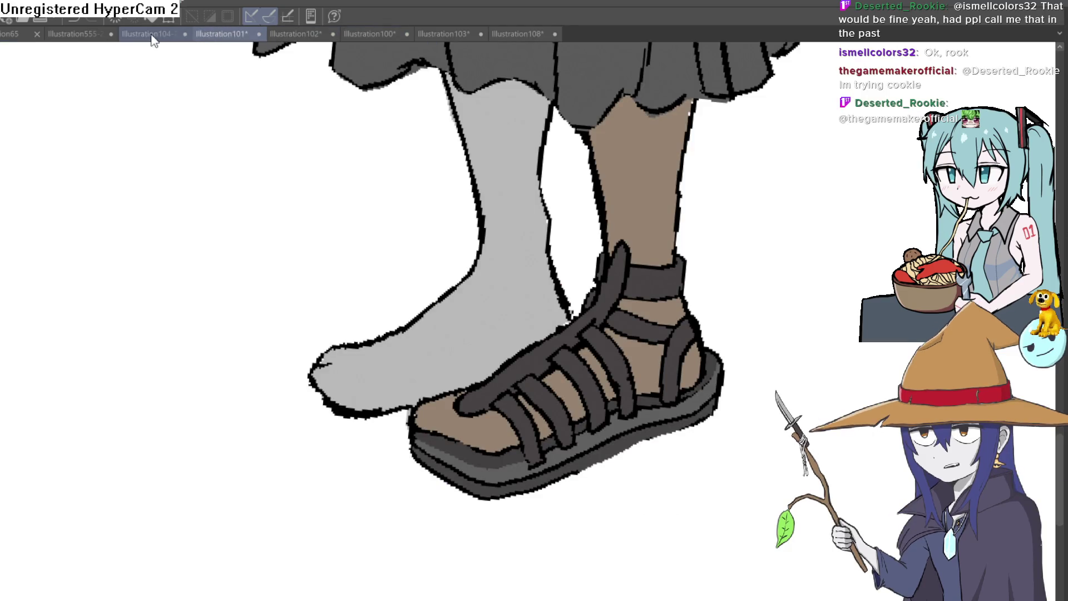
{"action": "left_click_drag", "start_coordinate": [637, 269], "coordinate": [611, 255]}
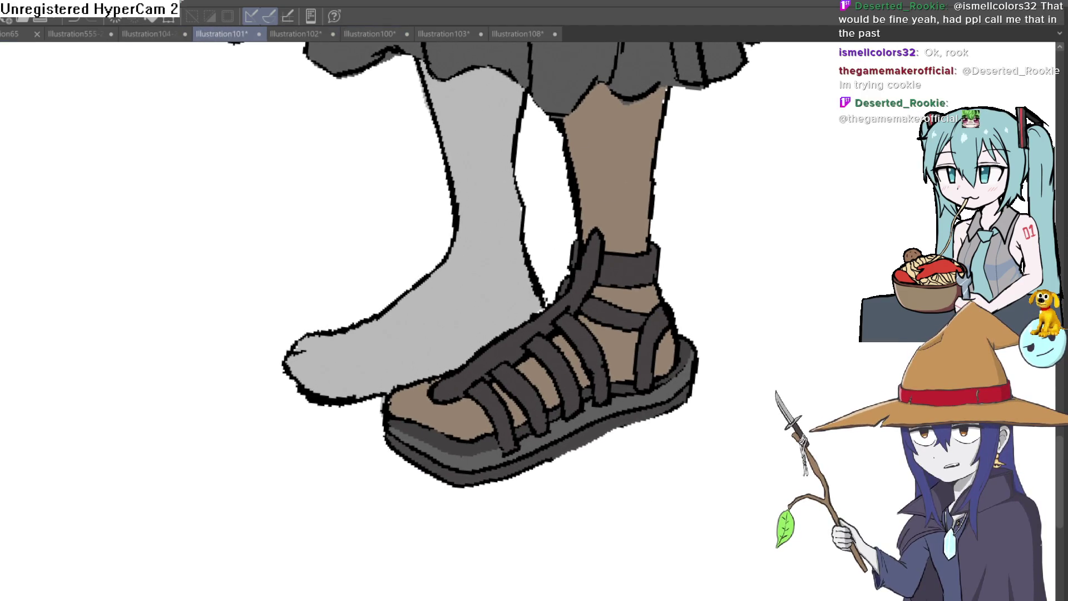
{"action": "key", "text": "ctrl+plus"}
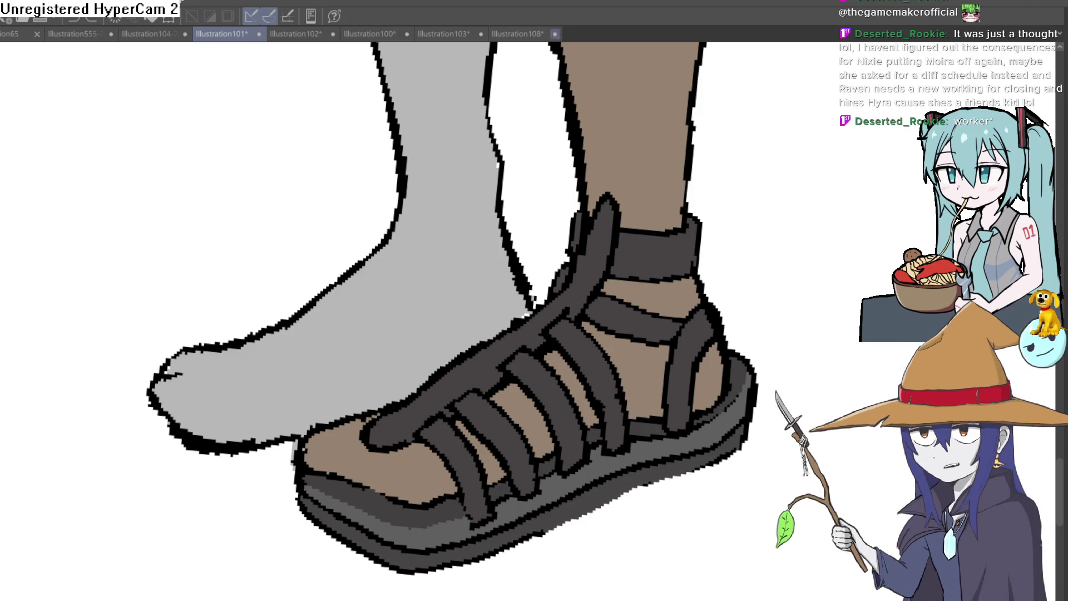
{"action": "left_click", "coordinate": [300, 36]}
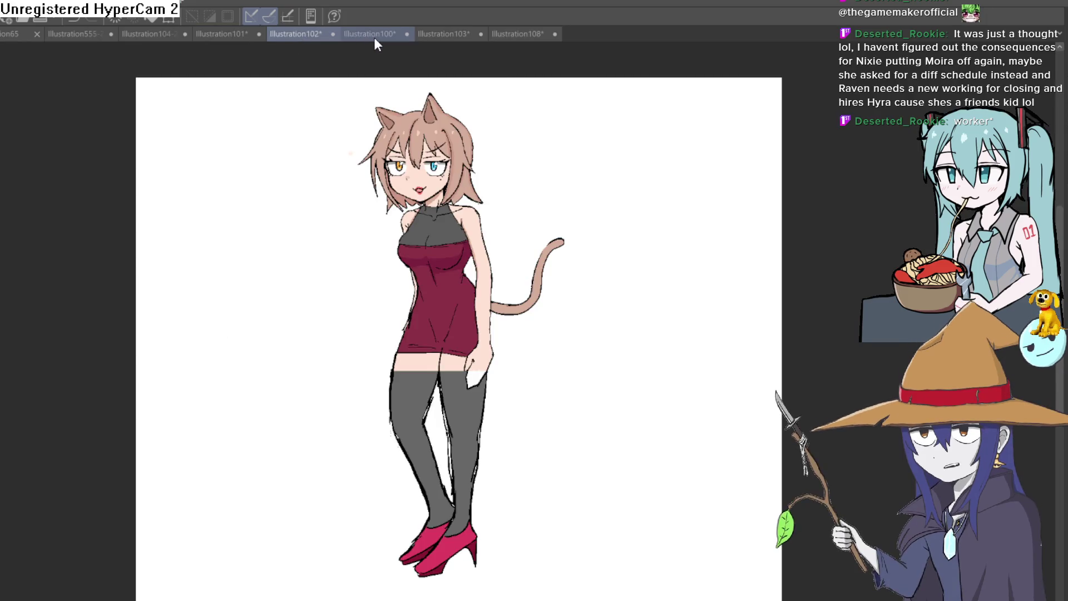
Step: Look over the elf sketch, demon girl and white-haired girl illustrations for reference
{"action": "left_click", "coordinate": [374, 40]}
{"action": "left_click", "coordinate": [441, 37]}
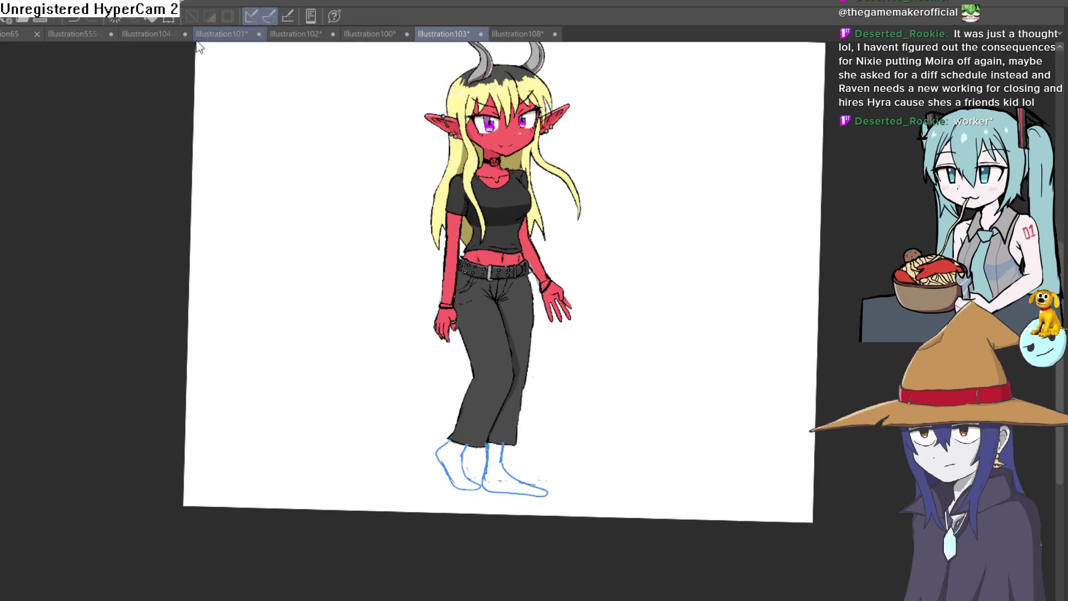
{"action": "left_click", "coordinate": [157, 34]}
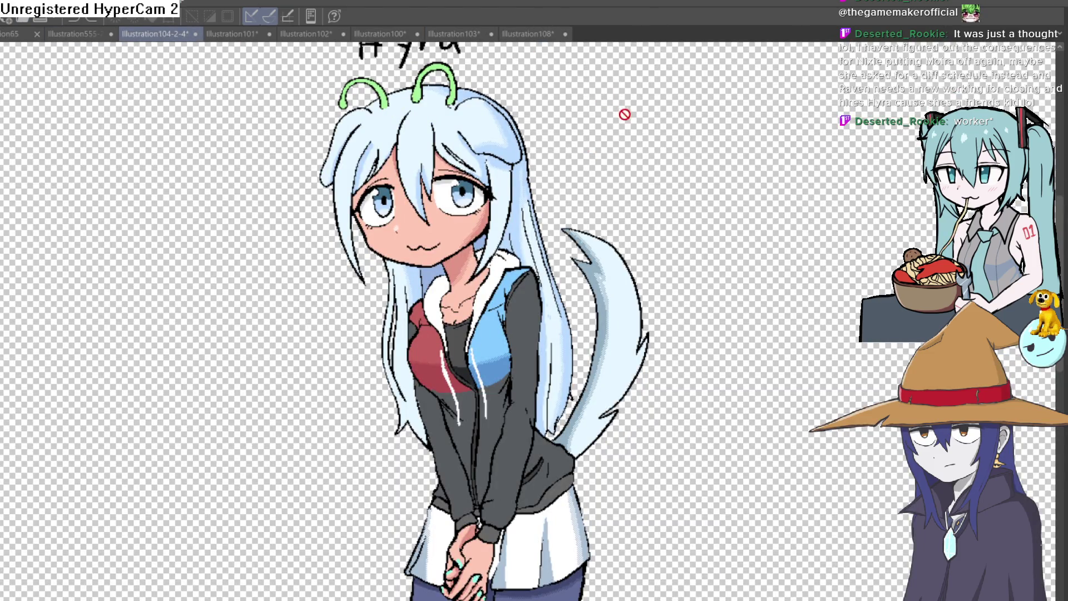
{"action": "scroll", "coordinate": [501, 179], "scroll_direction": "down", "scroll_amount": 2}
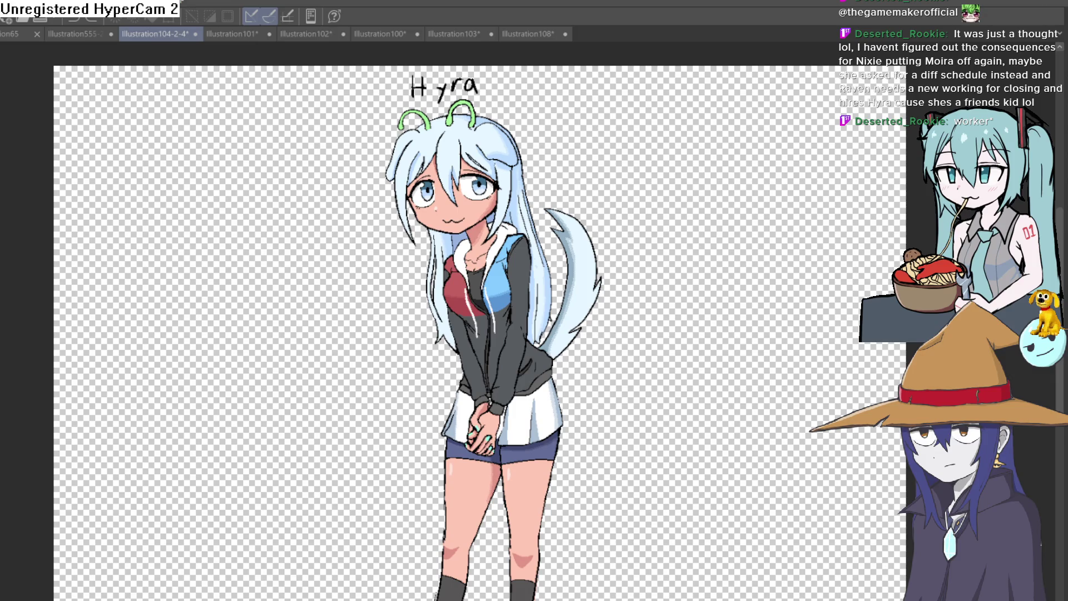
Step: Mirror the white-haired girl drawing's view twice to check it, then zoom in on the hoodie chest
{"action": "key", "text": "h"}
{"action": "key", "text": "h"}
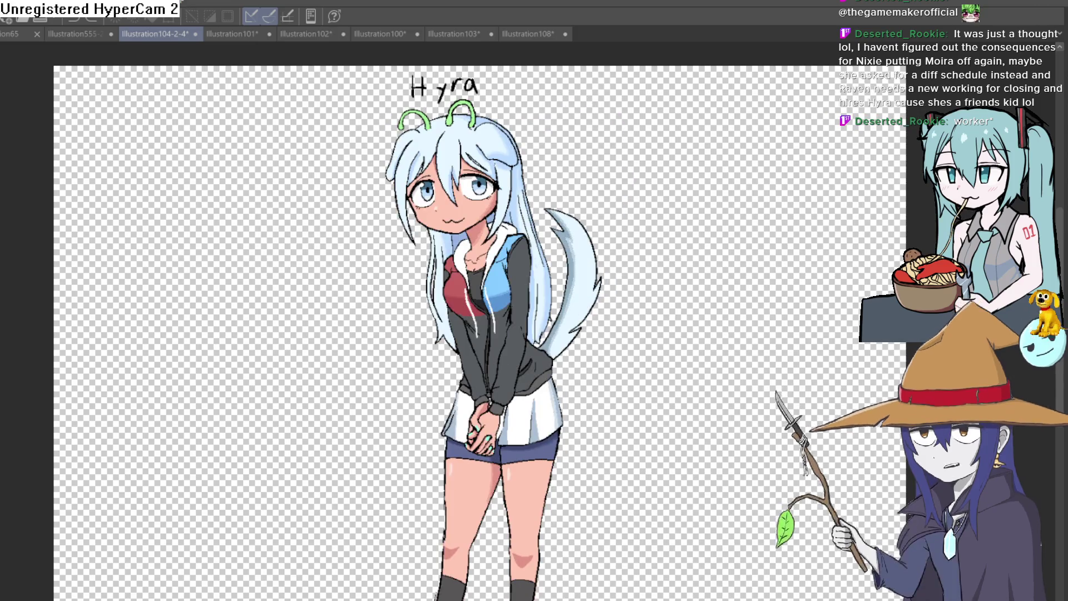
{"action": "key", "text": "h"}
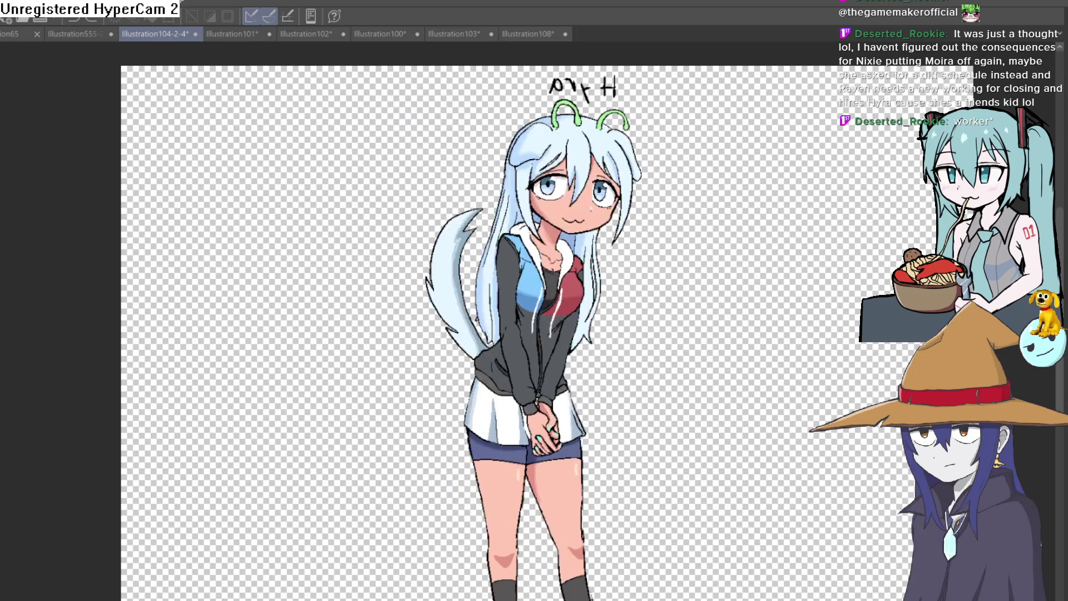
{"action": "key", "text": "h"}
{"action": "key", "text": "h"}
{"action": "key", "text": "h"}
{"action": "key", "text": "h"}
{"action": "key", "text": "h"}
{"action": "key", "text": "h"}
{"action": "key", "text": "h"}
{"action": "key", "text": "h"}
{"action": "key", "text": "h"}
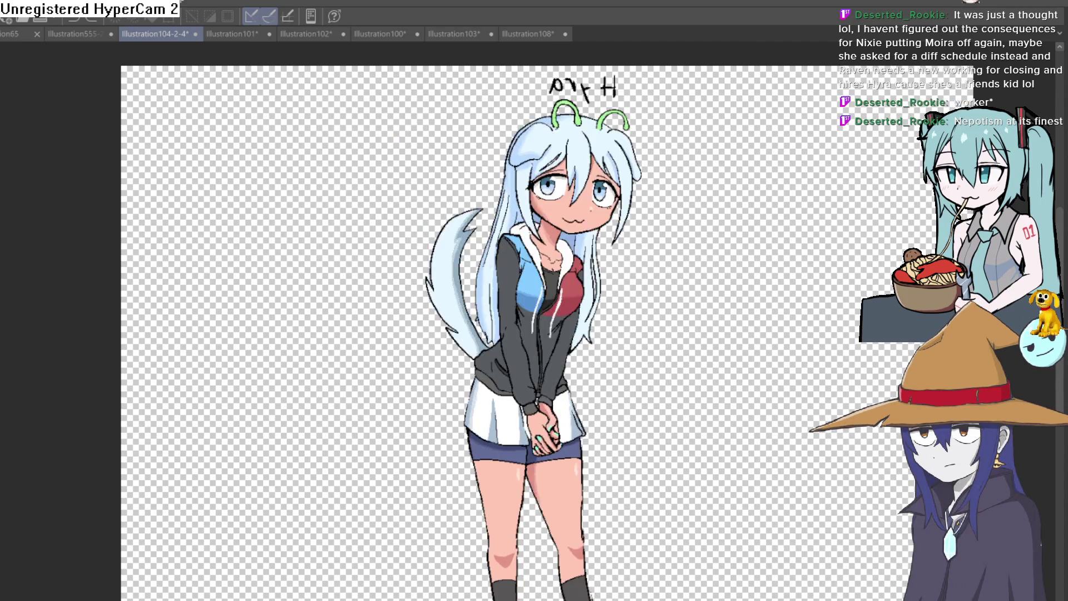
{"action": "key", "text": "h"}
{"action": "key", "text": "ctrl+plus"}
{"action": "key", "text": "ctrl+plus"}
{"action": "key", "text": "ctrl+plus"}
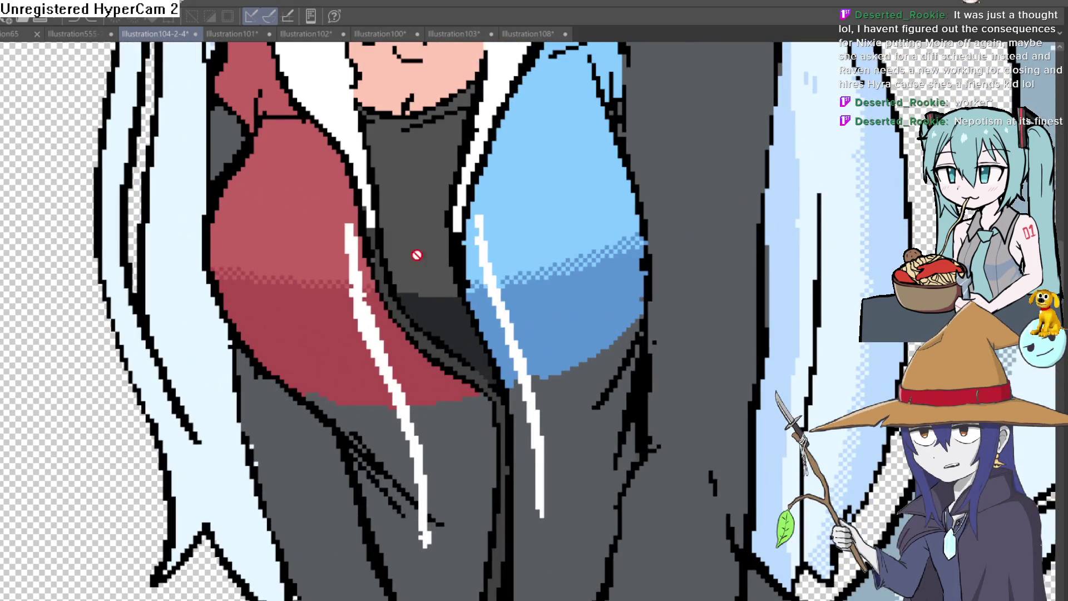
{"action": "scroll", "coordinate": [556, 213], "scroll_direction": "down", "scroll_amount": 2}
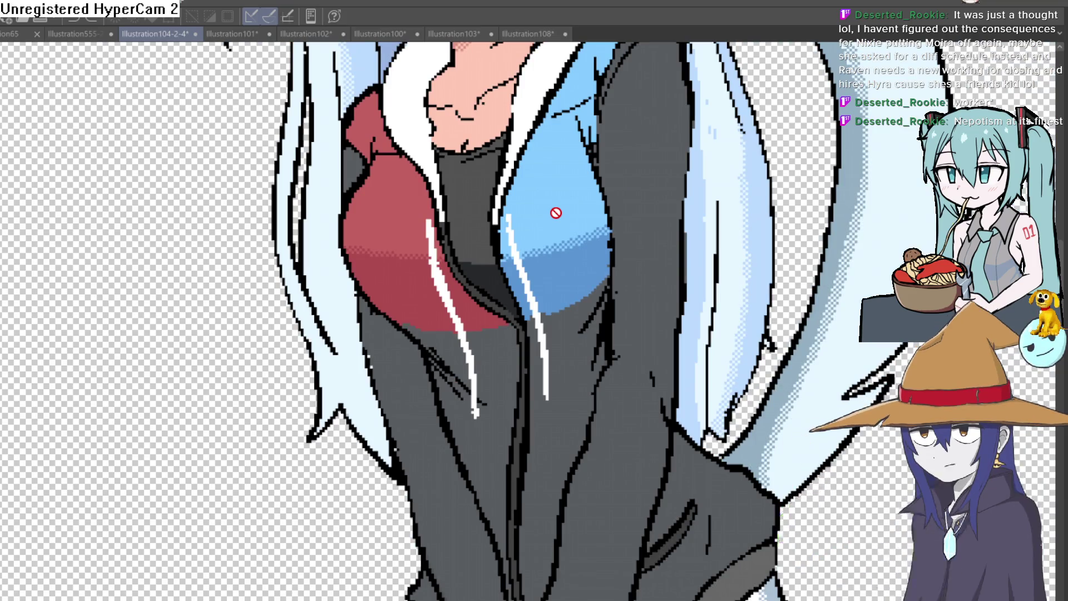
{"action": "scroll", "coordinate": [556, 213], "scroll_direction": "down", "scroll_amount": 5}
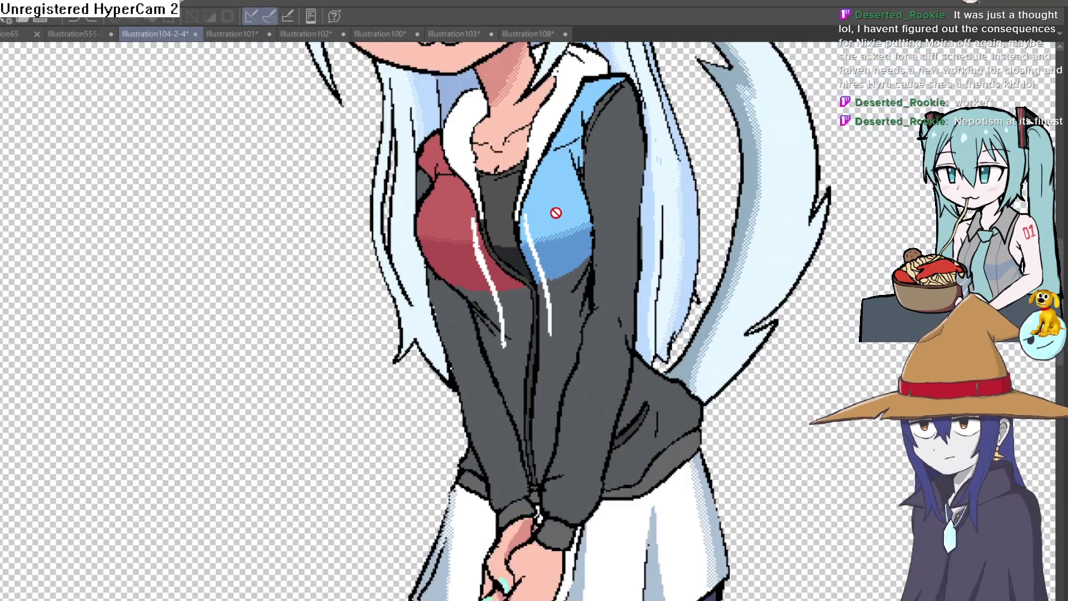
{"action": "scroll", "coordinate": [556, 213], "scroll_direction": "down", "scroll_amount": 1}
{"action": "scroll", "coordinate": [574, 207], "scroll_direction": "up", "scroll_amount": 3}
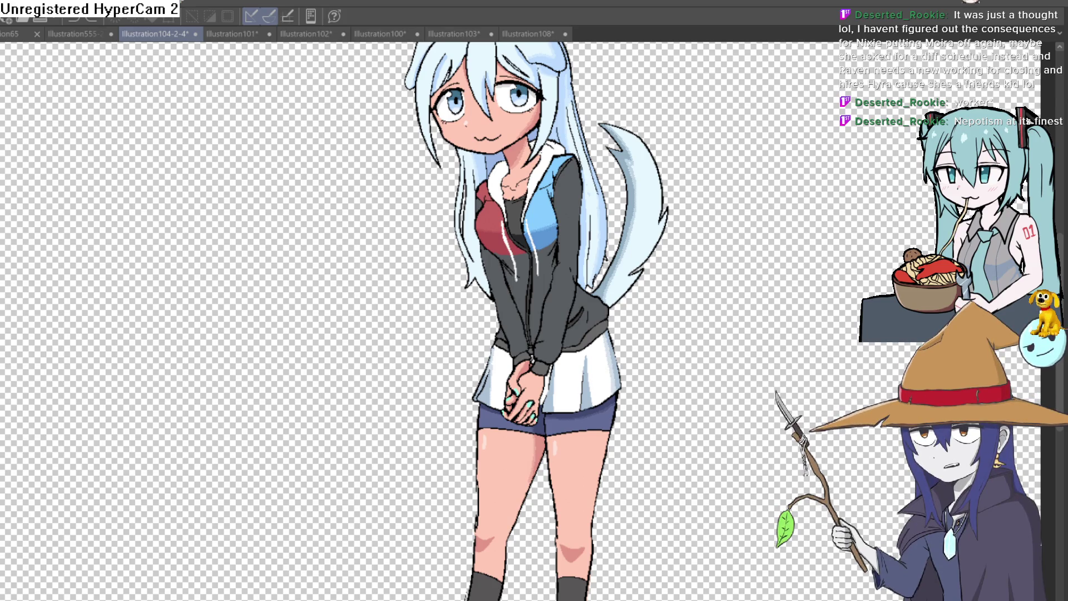
Step: Glance at the sketch, demon girl, lineup sheet and bedroom scene, then return to Illustration101
{"action": "left_click", "coordinate": [525, 34]}
{"action": "left_click", "coordinate": [448, 31]}
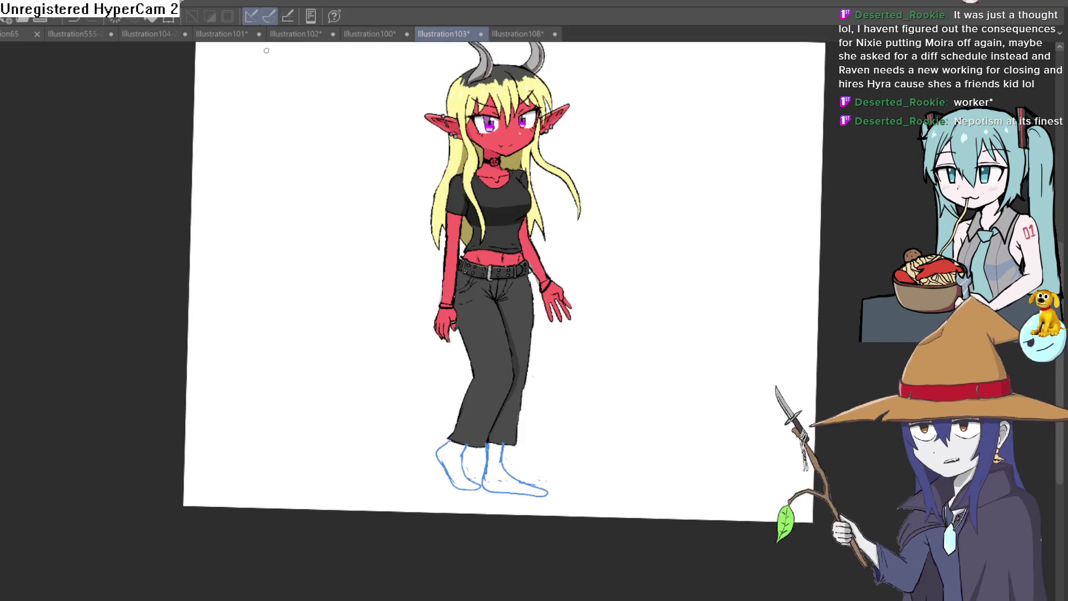
{"action": "left_click", "coordinate": [75, 34]}
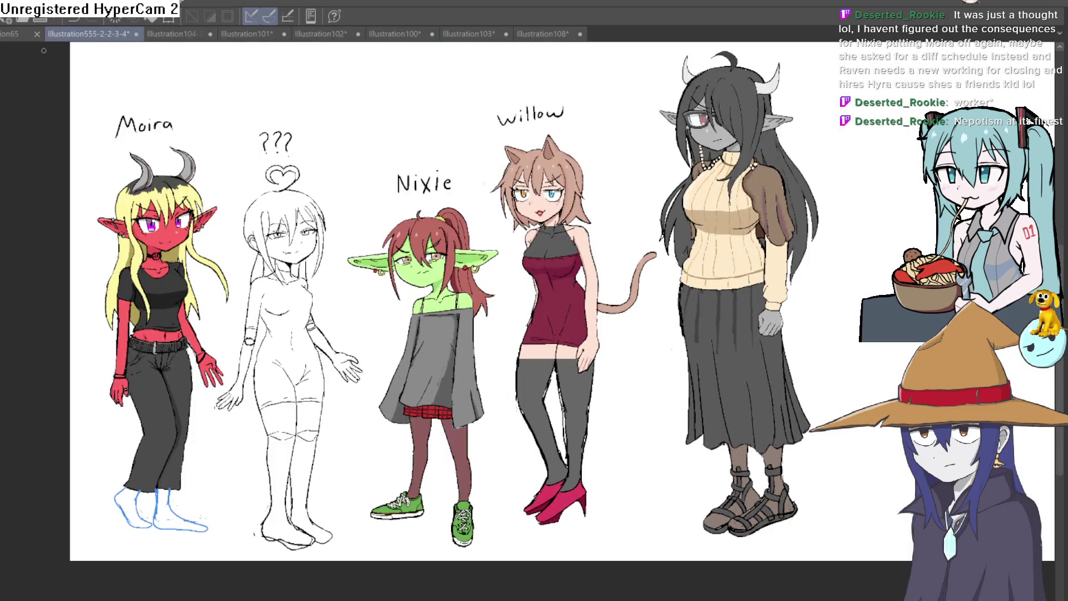
{"action": "left_click", "coordinate": [171, 34]}
{"action": "left_click", "coordinate": [234, 31]}
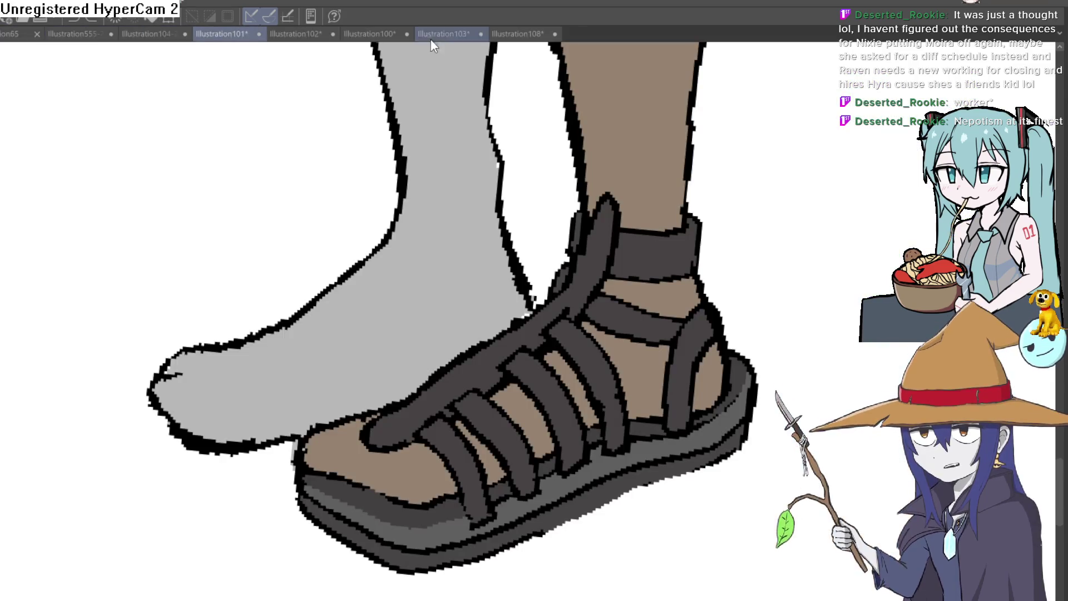
Step: Zoom in on the gray foot's ankle and save the illustration
{"action": "scroll", "coordinate": [456, 257], "scroll_direction": "up", "scroll_amount": 2}
{"action": "scroll", "coordinate": [456, 257], "scroll_direction": "down", "scroll_amount": 1}
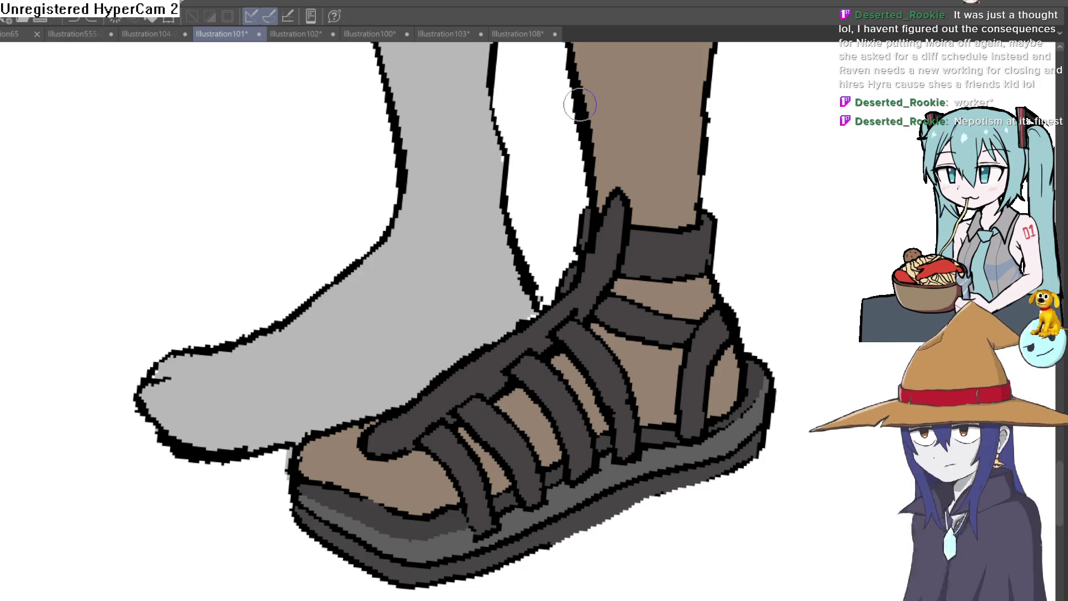
{"action": "left_click", "coordinate": [429, 221]}
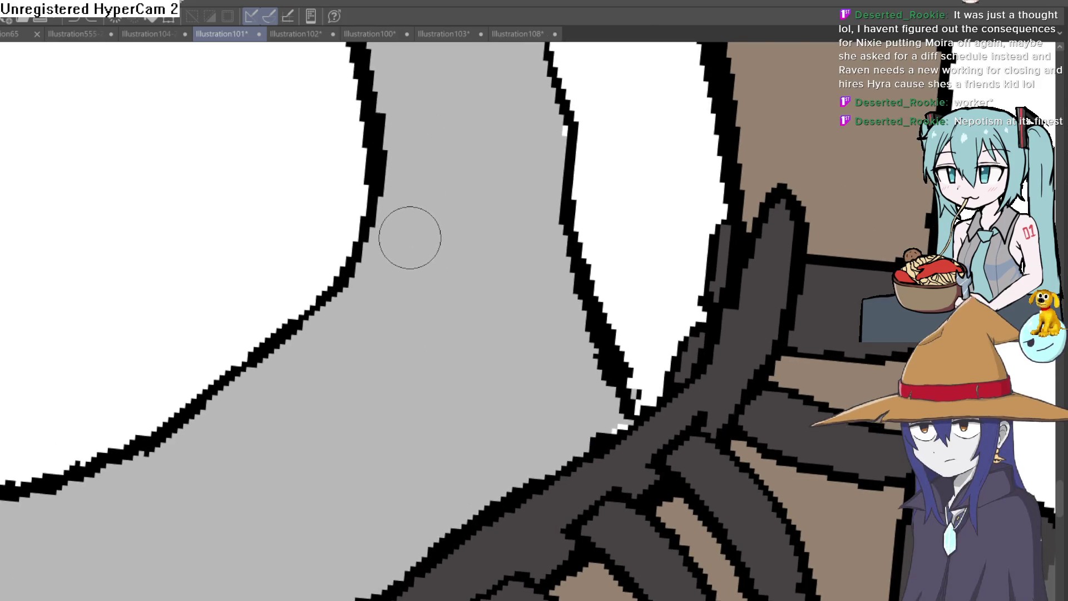
{"action": "key", "text": "ctrl+s"}
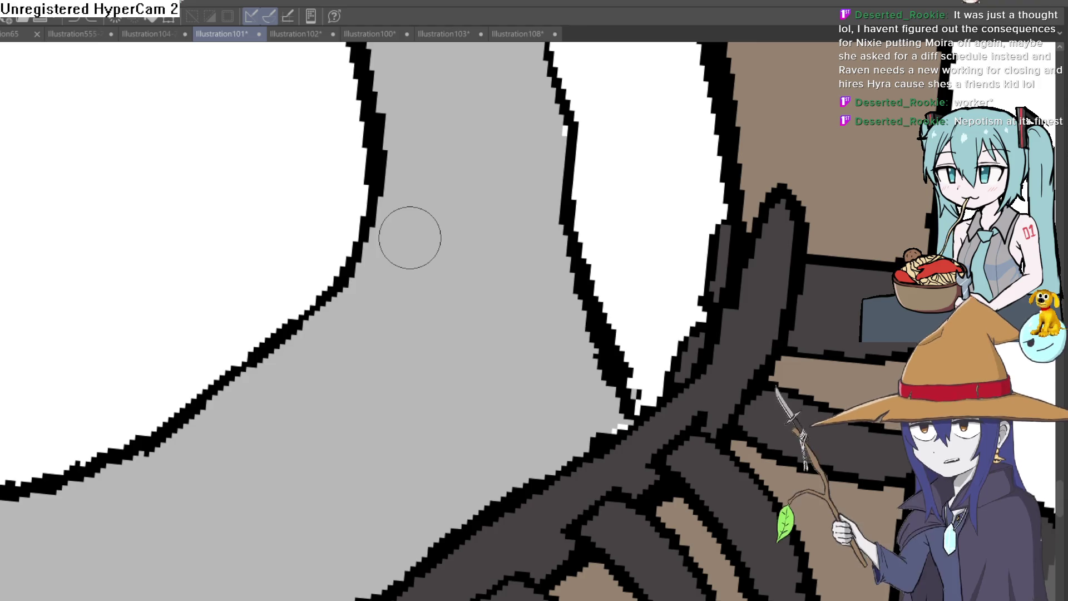
Step: Try a looping outline stroke by the sandal strap, then undo it
{"action": "mouse_move", "coordinate": [370, 303]}
{"action": "left_mouse_down"}
{"action": "mouse_move", "coordinate": [419, 143]}
{"action": "mouse_move", "coordinate": [428, 308]}
{"action": "left_mouse_up"}
{"action": "mouse_move", "coordinate": [746, 234]}
{"action": "left_mouse_down"}
{"action": "mouse_move", "coordinate": [720, 171]}
{"action": "mouse_move", "coordinate": [674, 198]}
{"action": "left_mouse_up"}
{"action": "key", "text": "ctrl+z"}
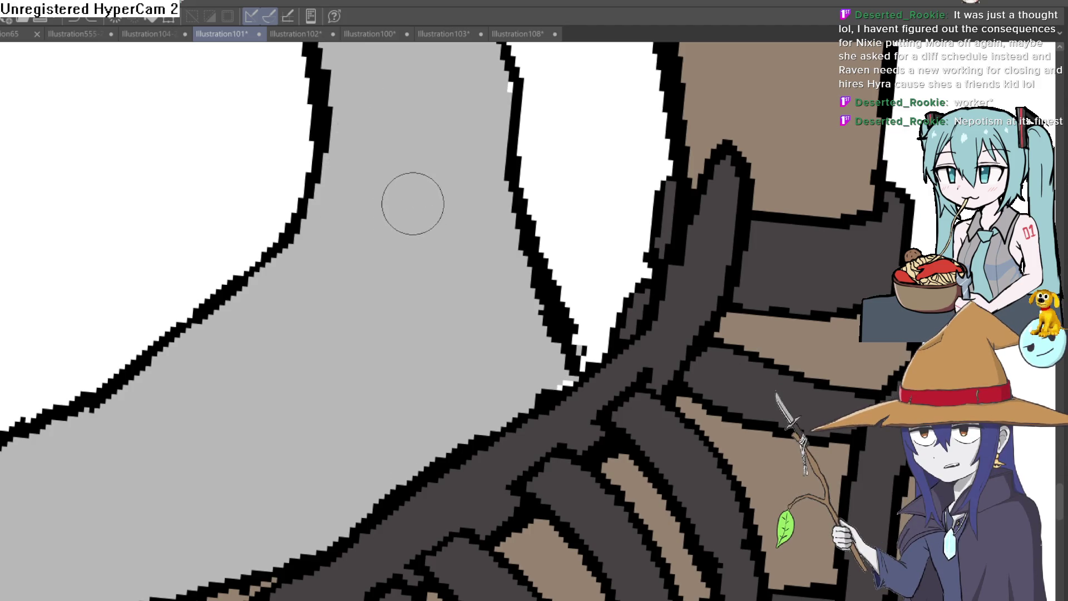
{"action": "scroll", "coordinate": [412, 286], "scroll_direction": "up", "scroll_amount": 2}
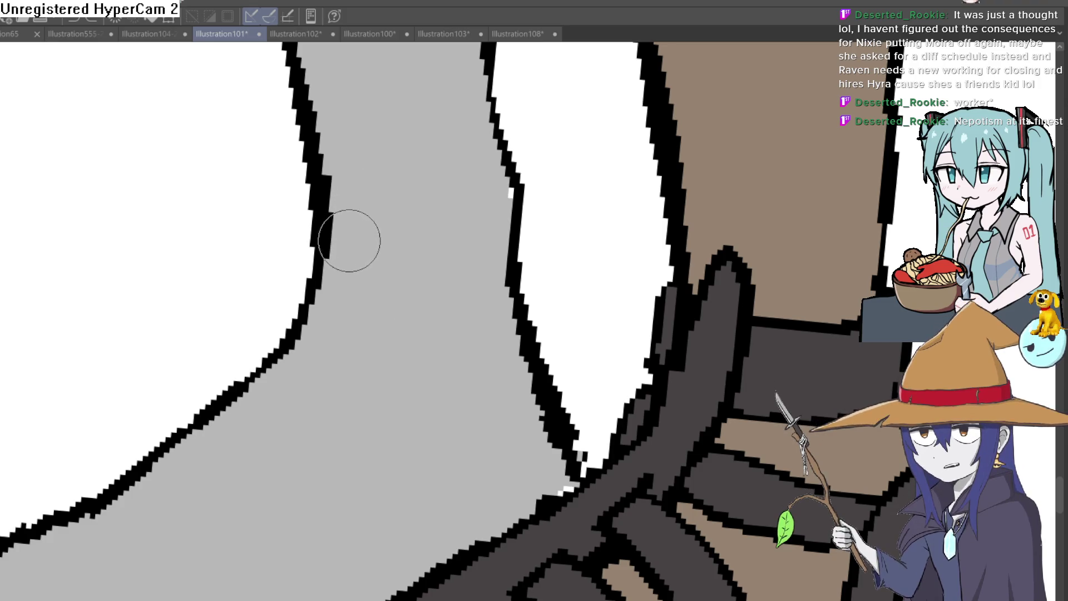
Step: Ink the hooked ankle curve and the sock band lines on the gray foot, undoing one stray line
{"action": "scroll", "coordinate": [368, 310], "scroll_direction": "down", "scroll_amount": 2}
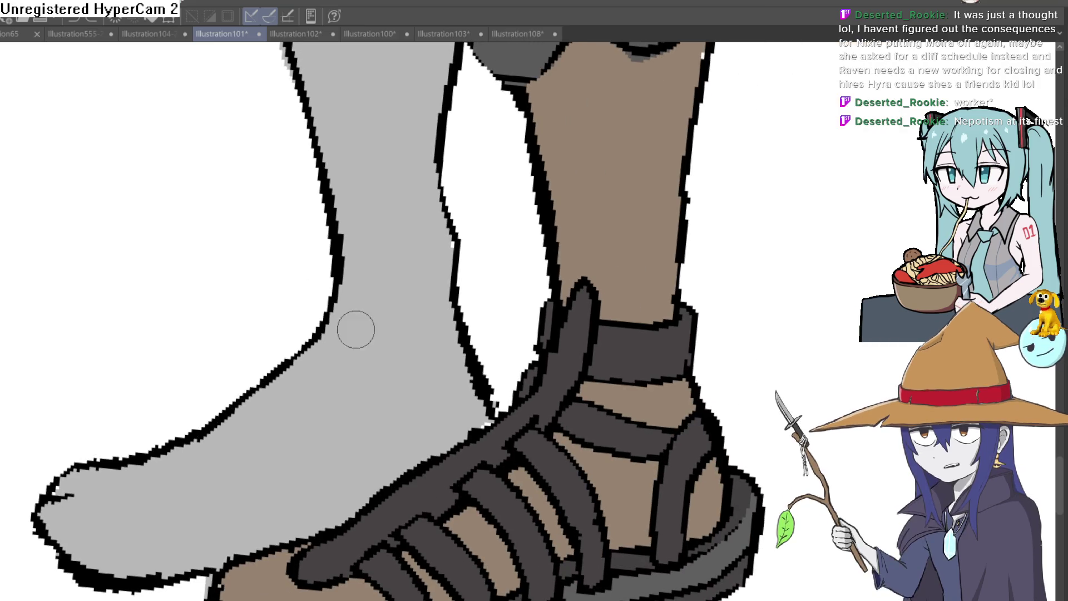
{"action": "left_click_drag", "start_coordinate": [326, 357], "coordinate": [310, 375]}
{"action": "mouse_move", "coordinate": [333, 334]}
{"action": "left_mouse_down"}
{"action": "mouse_move", "coordinate": [346, 303]}
{"action": "mouse_move", "coordinate": [374, 281]}
{"action": "mouse_move", "coordinate": [369, 370]}
{"action": "left_mouse_up"}
{"action": "left_click_drag", "start_coordinate": [365, 256], "coordinate": [359, 389]}
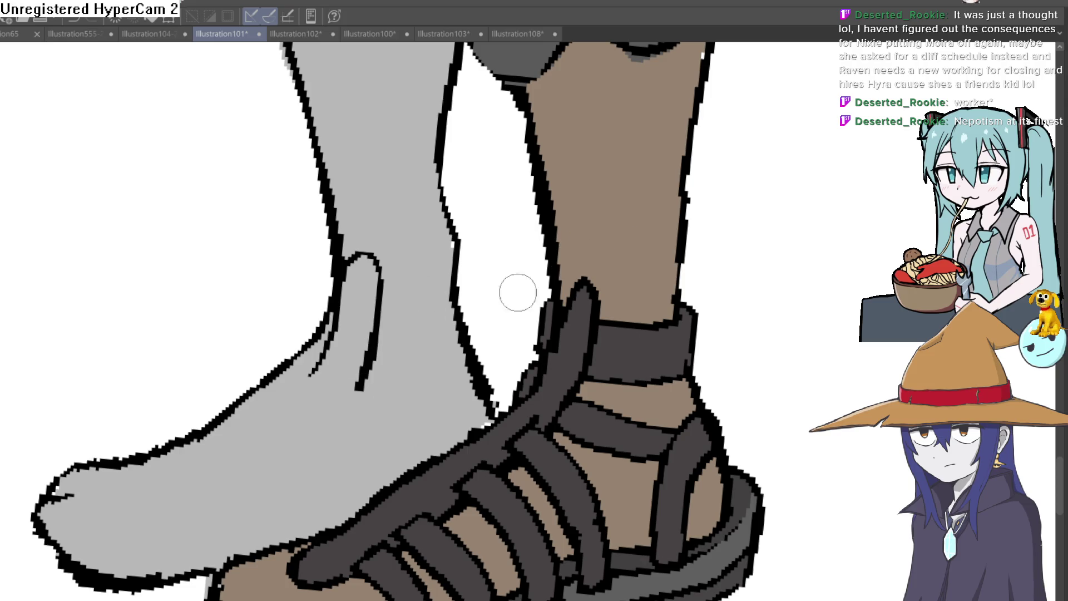
{"action": "left_click_drag", "start_coordinate": [382, 288], "coordinate": [471, 280]}
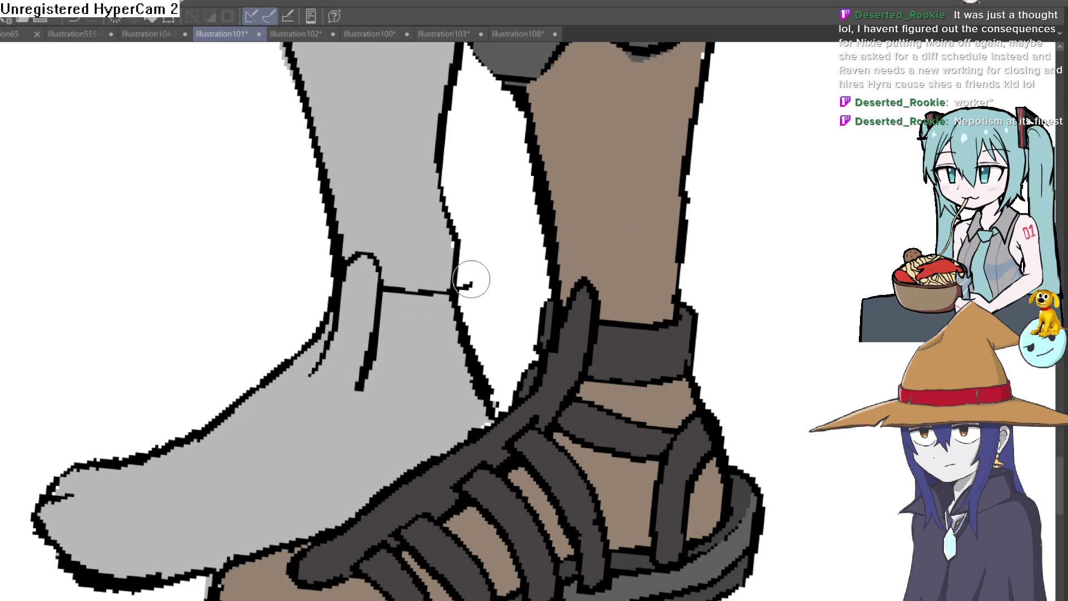
{"action": "key", "text": "ctrl+z"}
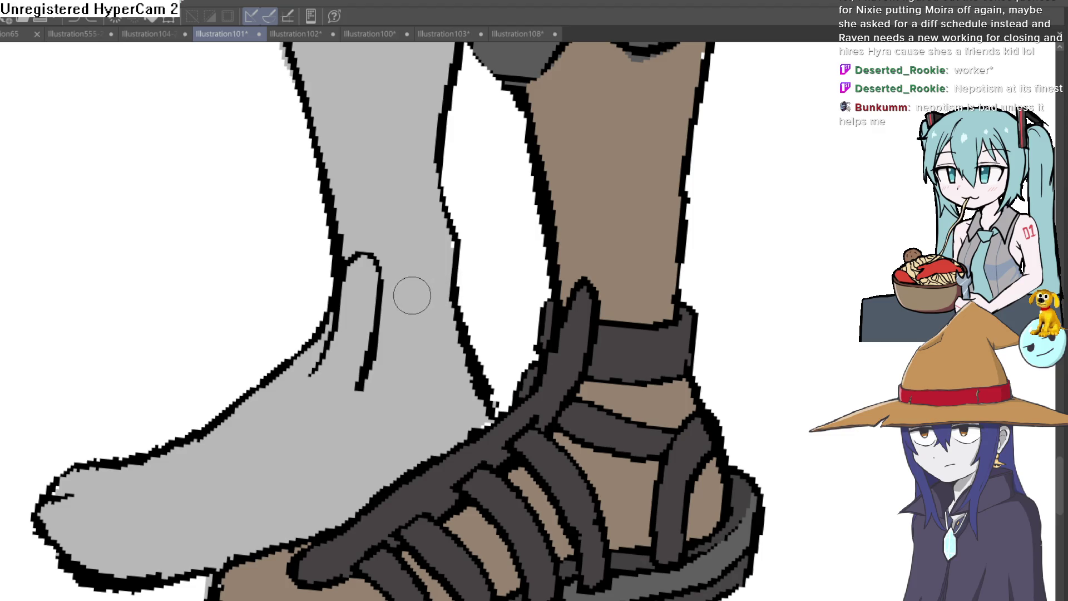
{"action": "mouse_move", "coordinate": [383, 291]}
{"action": "left_mouse_down"}
{"action": "mouse_move", "coordinate": [467, 267]}
{"action": "mouse_move", "coordinate": [461, 334]}
{"action": "mouse_move", "coordinate": [388, 339]}
{"action": "mouse_move", "coordinate": [315, 312]}
{"action": "mouse_move", "coordinate": [334, 243]}
{"action": "left_mouse_up"}
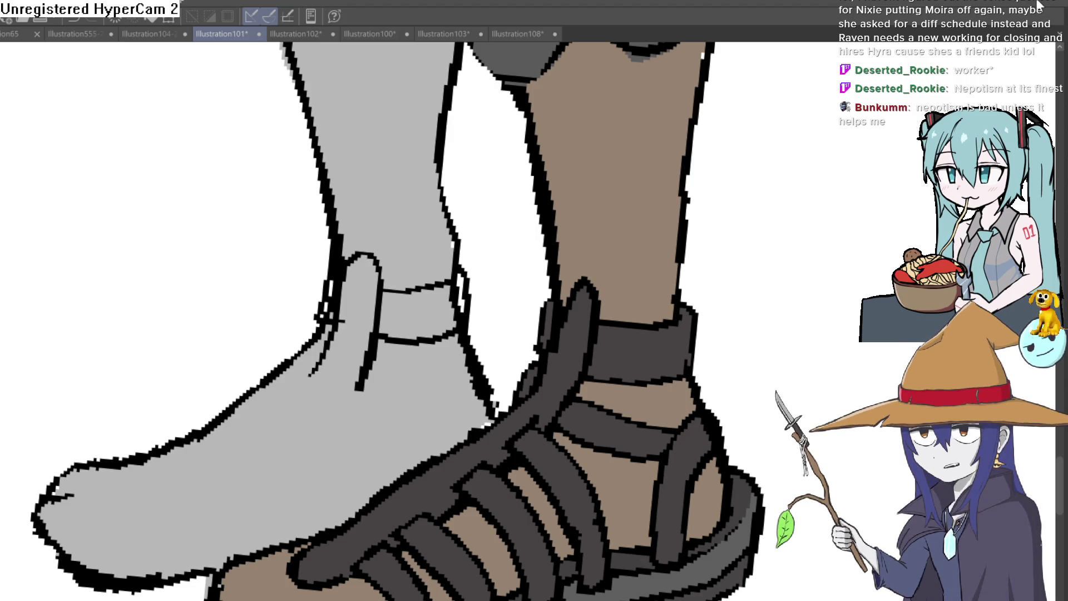
{"action": "mouse_move", "coordinate": [405, 426]}
{"action": "left_mouse_down"}
{"action": "mouse_move", "coordinate": [406, 243]}
{"action": "mouse_move", "coordinate": [401, 255]}
{"action": "mouse_move", "coordinate": [419, 252]}
{"action": "left_mouse_up"}
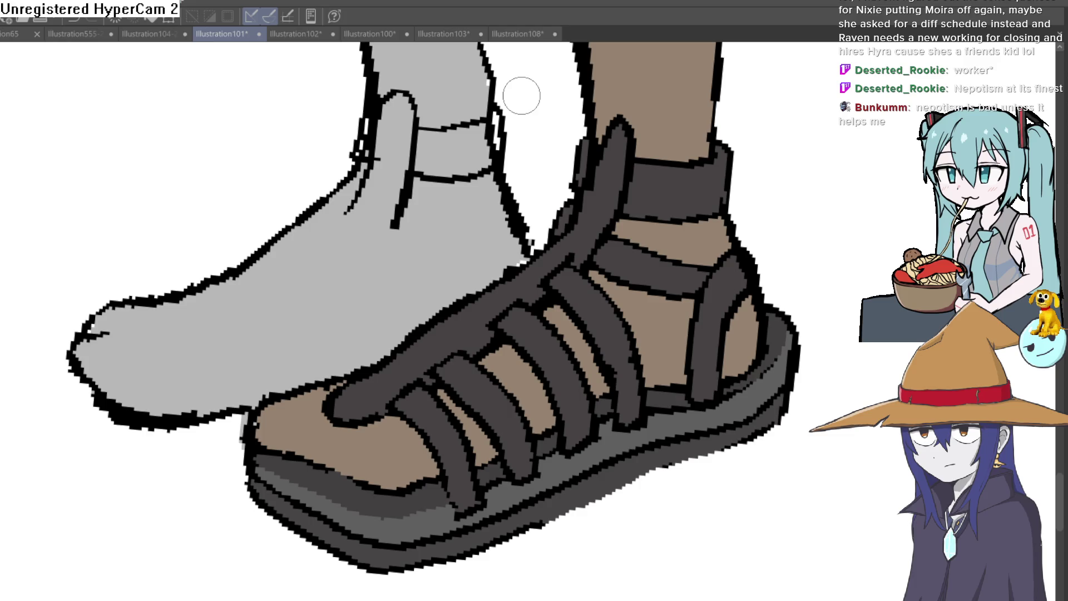
Step: Undo the stray strokes at the gray ankle and erase the leftover thin lines at its edge
{"action": "left_click_drag", "start_coordinate": [443, 228], "coordinate": [477, 263]}
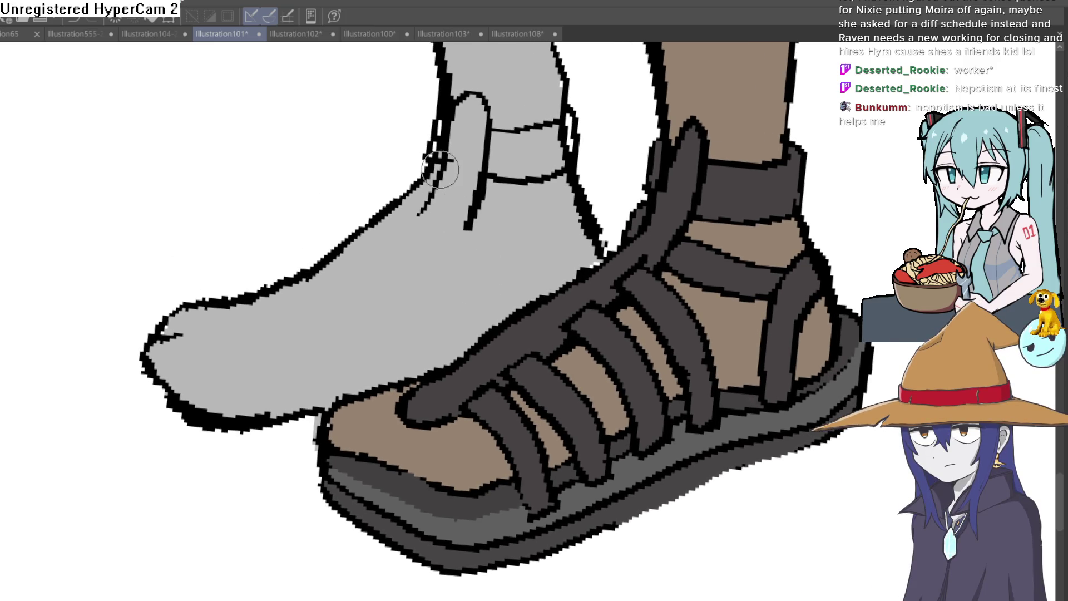
{"action": "key", "text": "ctrl+z"}
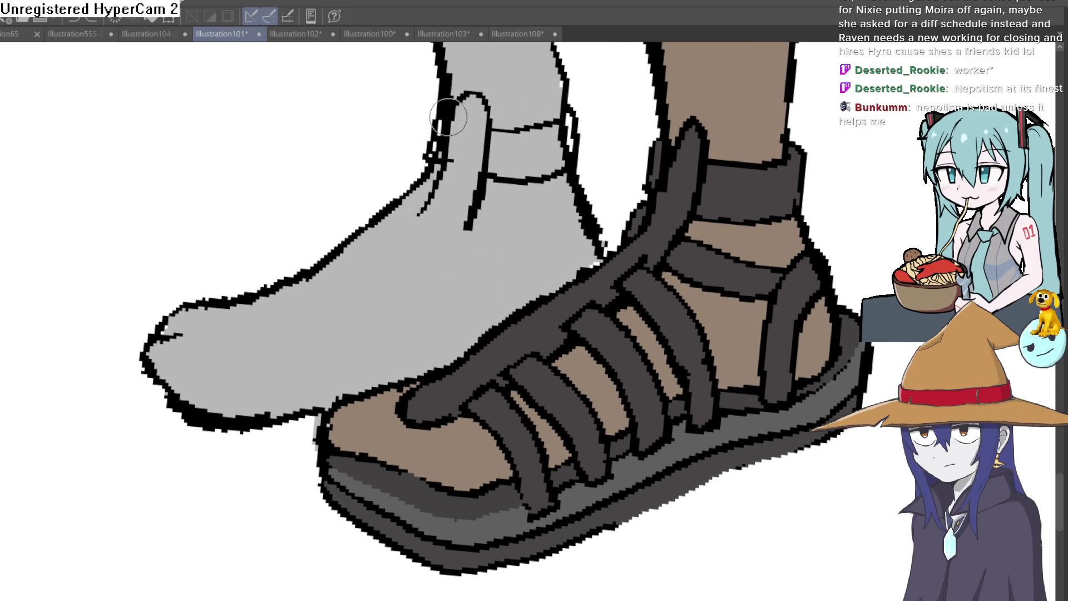
{"action": "mouse_move", "coordinate": [454, 106]}
{"action": "left_mouse_down"}
{"action": "mouse_move", "coordinate": [470, 189]}
{"action": "mouse_move", "coordinate": [445, 222]}
{"action": "mouse_move", "coordinate": [444, 163]}
{"action": "left_mouse_up"}
{"action": "key", "text": "ctrl+z"}
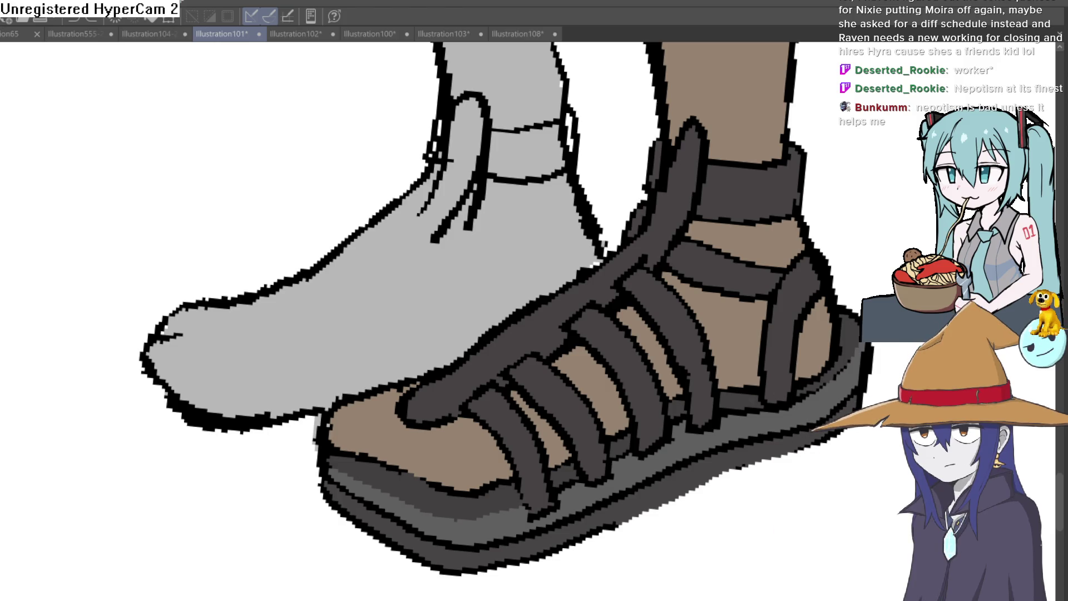
{"action": "mouse_move", "coordinate": [443, 190]}
{"action": "left_mouse_down"}
{"action": "mouse_move", "coordinate": [452, 136]}
{"action": "mouse_move", "coordinate": [477, 216]}
{"action": "left_mouse_up"}
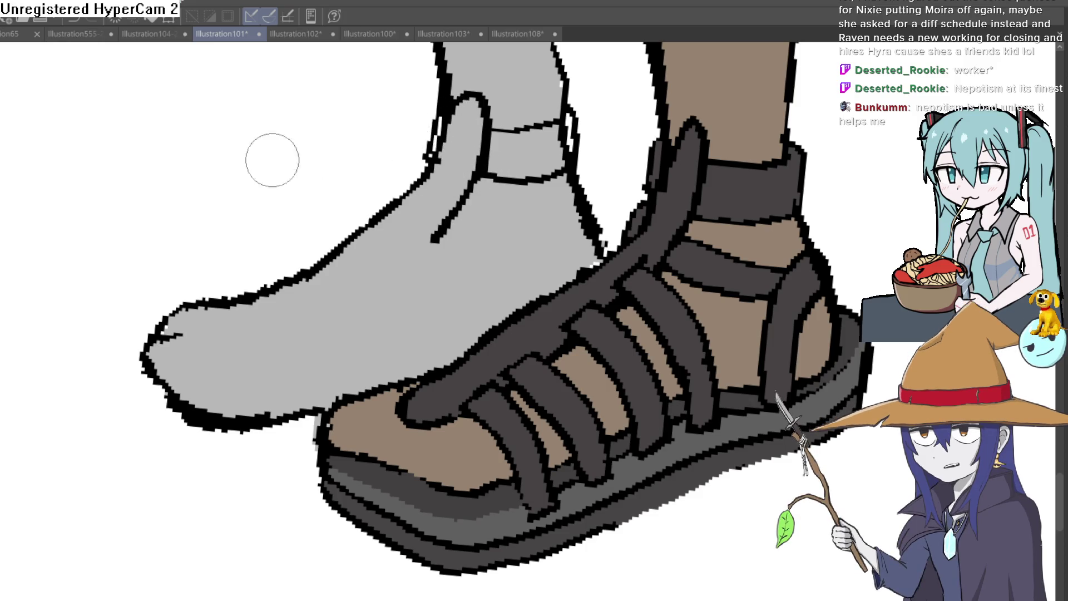
{"action": "scroll", "coordinate": [486, 217], "scroll_direction": "up", "scroll_amount": 5}
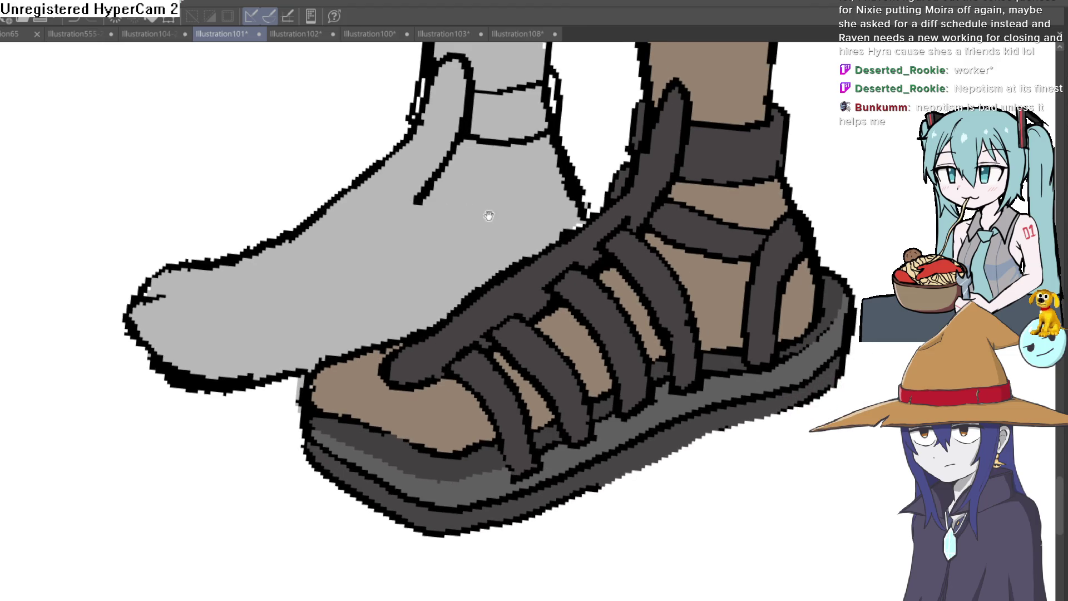
Step: Ink strap lines across the gray ankle, removing a duplicate line and adding a stroke down the strap's side
{"action": "scroll", "coordinate": [500, 174], "scroll_direction": "down", "scroll_amount": 3}
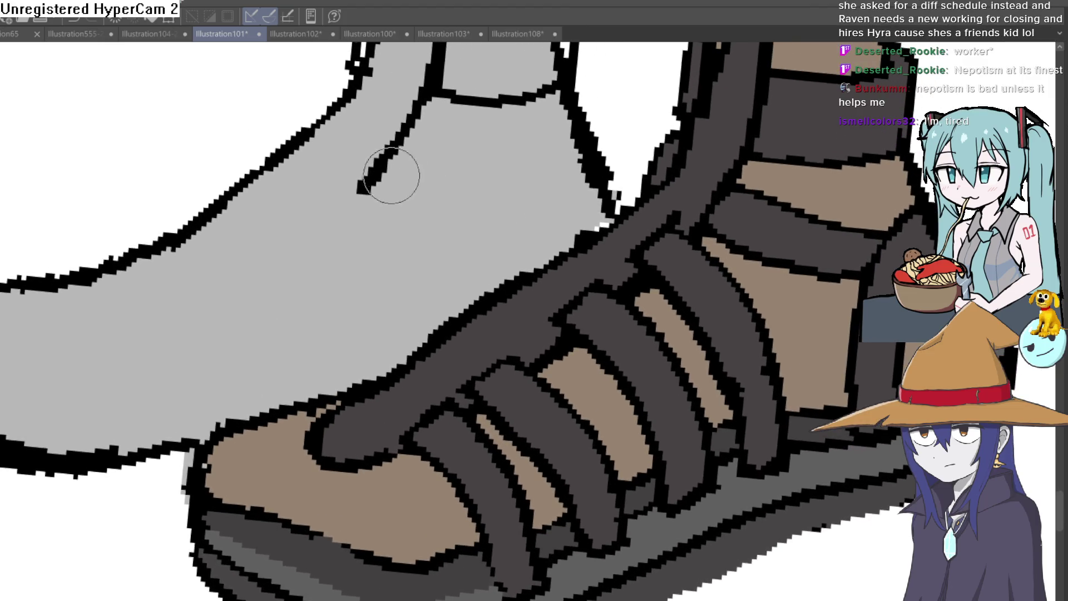
{"action": "scroll", "coordinate": [472, 245], "scroll_direction": "up", "scroll_amount": 2}
{"action": "left_click_drag", "start_coordinate": [409, 195], "coordinate": [531, 233]}
{"action": "mouse_move", "coordinate": [502, 362]}
{"action": "left_mouse_down"}
{"action": "mouse_move", "coordinate": [556, 207]}
{"action": "mouse_move", "coordinate": [593, 225]}
{"action": "mouse_move", "coordinate": [568, 305]}
{"action": "left_mouse_up"}
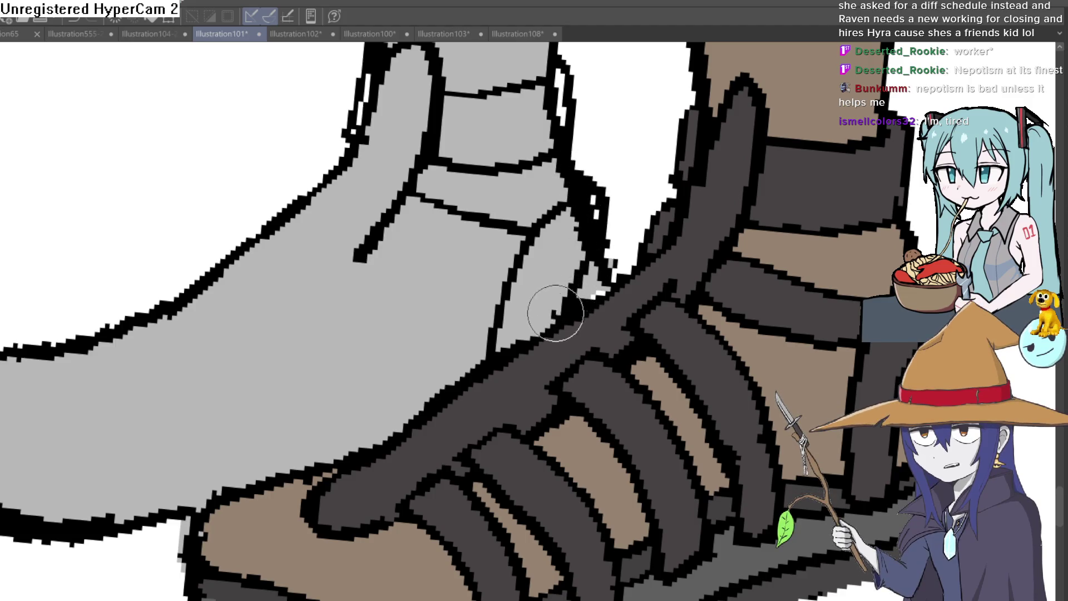
{"action": "mouse_move", "coordinate": [488, 234]}
{"action": "left_mouse_down"}
{"action": "mouse_move", "coordinate": [563, 159]}
{"action": "mouse_move", "coordinate": [548, 227]}
{"action": "left_mouse_up"}
{"action": "left_click_drag", "start_coordinate": [468, 210], "coordinate": [559, 231]}
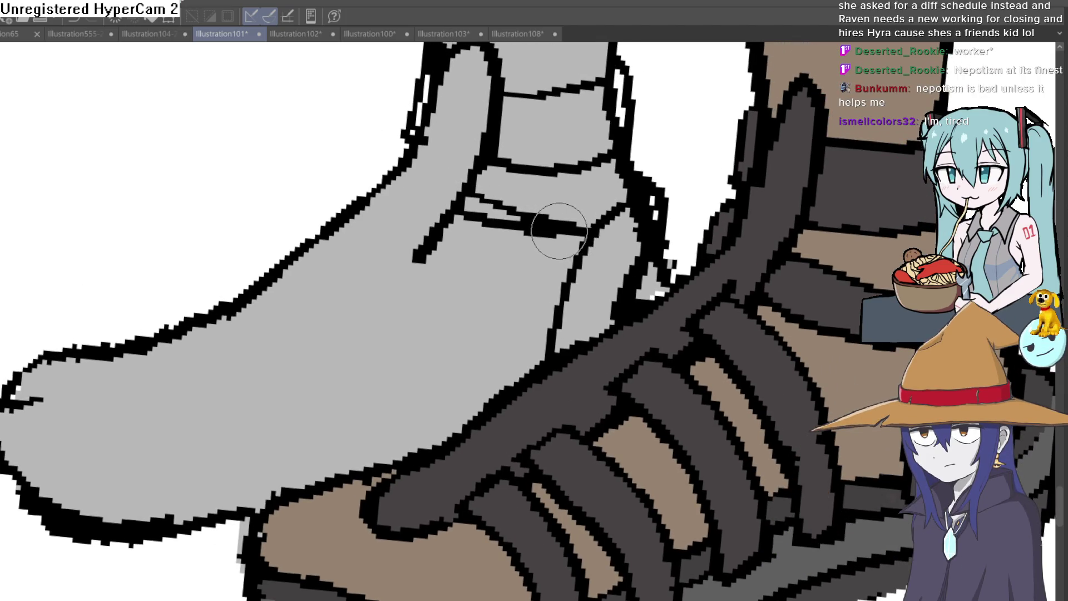
{"action": "left_click_drag", "start_coordinate": [624, 192], "coordinate": [531, 165]}
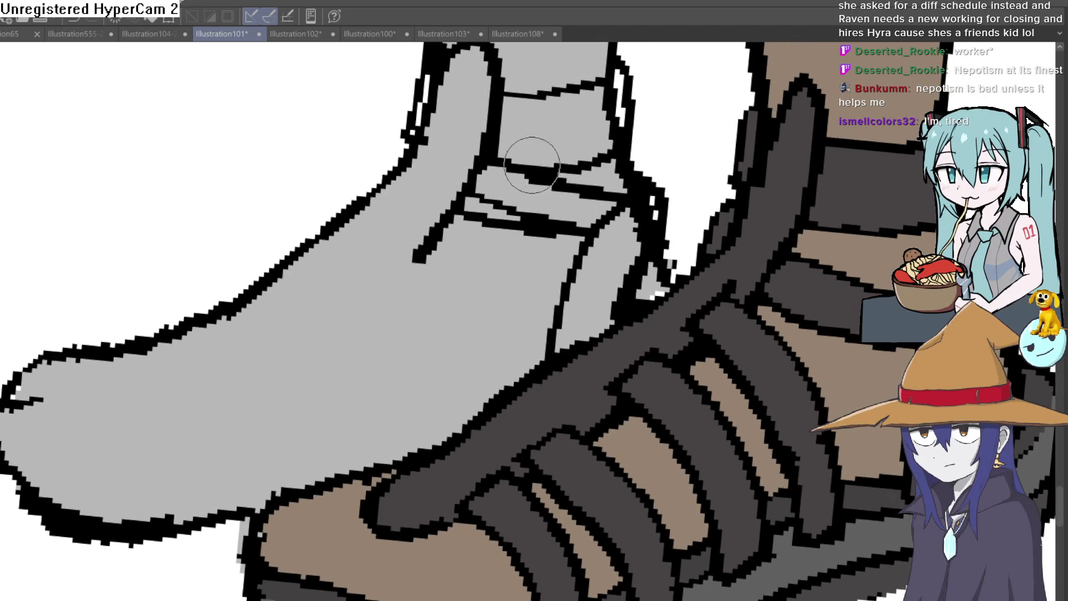
{"action": "key", "text": "ctrl+z"}
{"action": "left_click_drag", "start_coordinate": [624, 205], "coordinate": [593, 243]}
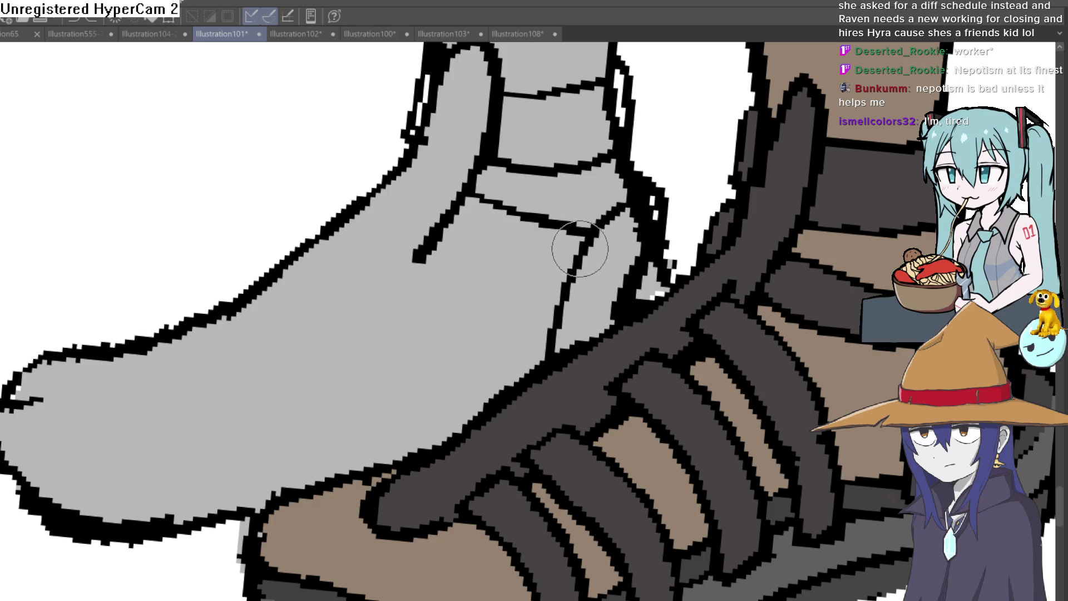
Step: Rotate toward the toes, draw a strap edge across the gray toes, then tilt back toward the ankle
{"action": "mouse_move", "coordinate": [570, 261]}
{"action": "left_mouse_down"}
{"action": "mouse_move", "coordinate": [572, 188]}
{"action": "mouse_move", "coordinate": [506, 333]}
{"action": "mouse_move", "coordinate": [479, 354]}
{"action": "left_mouse_up"}
{"action": "mouse_move", "coordinate": [574, 287]}
{"action": "left_mouse_down"}
{"action": "mouse_move", "coordinate": [549, 310]}
{"action": "mouse_move", "coordinate": [627, 241]}
{"action": "mouse_move", "coordinate": [598, 332]}
{"action": "left_mouse_up"}
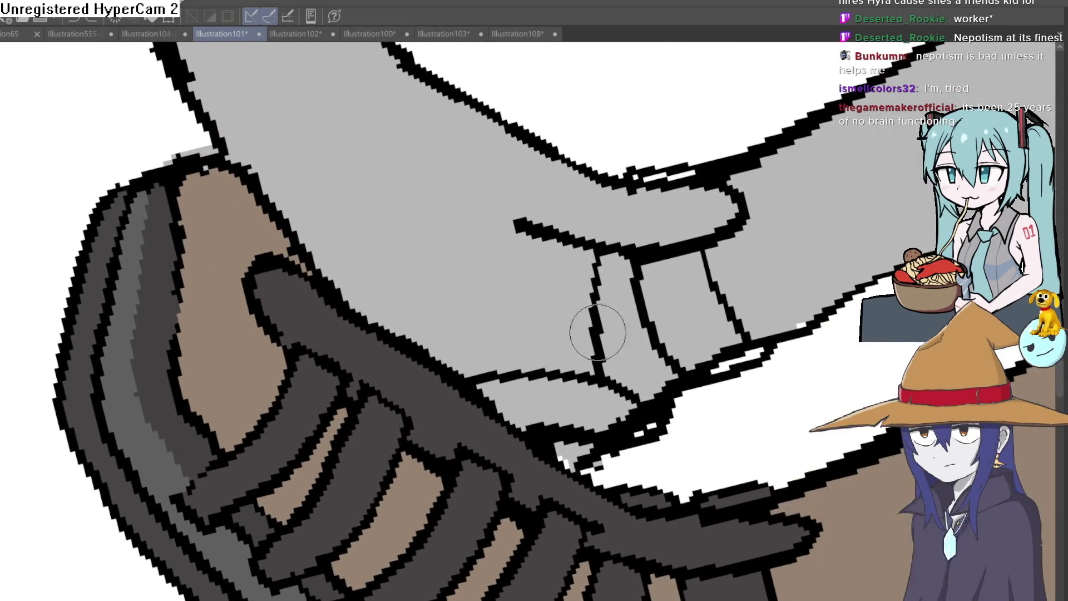
{"action": "left_click_drag", "start_coordinate": [544, 369], "coordinate": [547, 245]}
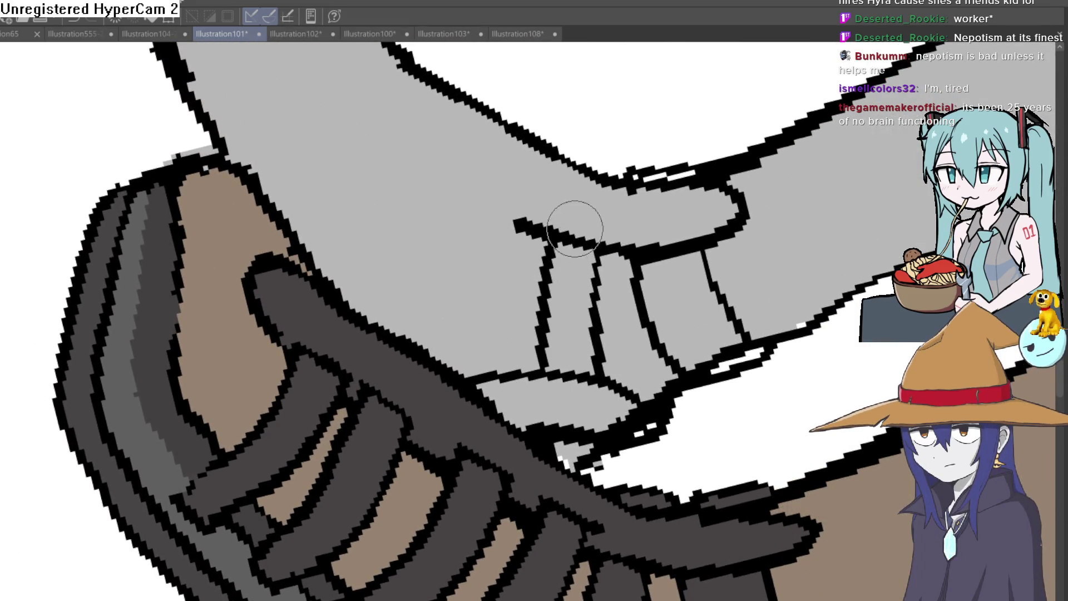
{"action": "mouse_move", "coordinate": [650, 198]}
{"action": "left_mouse_down"}
{"action": "mouse_move", "coordinate": [656, 232]}
{"action": "mouse_move", "coordinate": [534, 183]}
{"action": "left_mouse_up"}
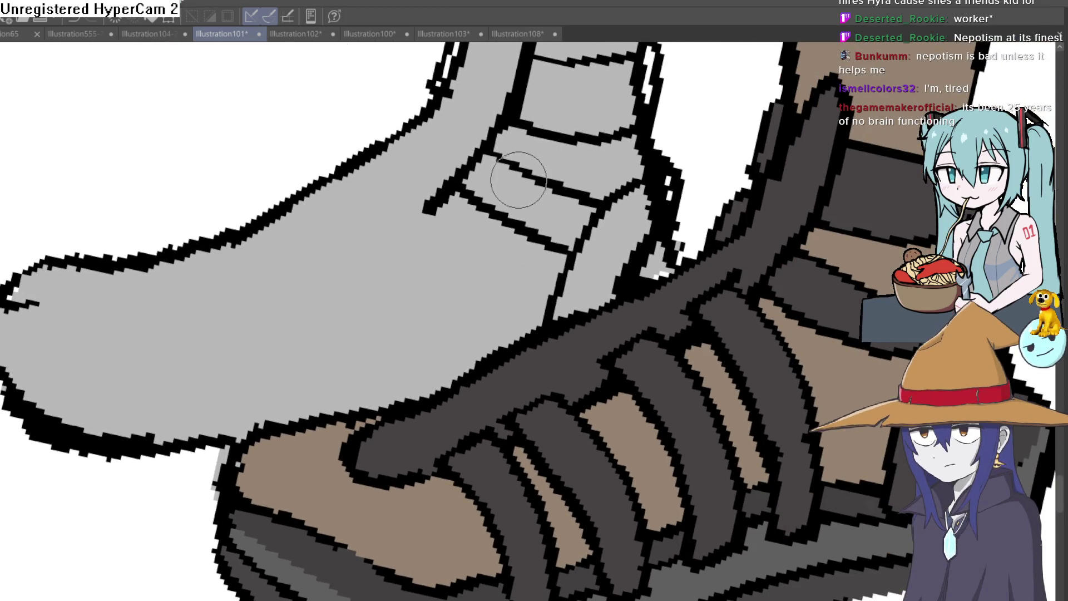
{"action": "left_click_drag", "start_coordinate": [519, 186], "coordinate": [536, 182]}
{"action": "scroll", "coordinate": [536, 183], "scroll_direction": "down", "scroll_amount": 4}
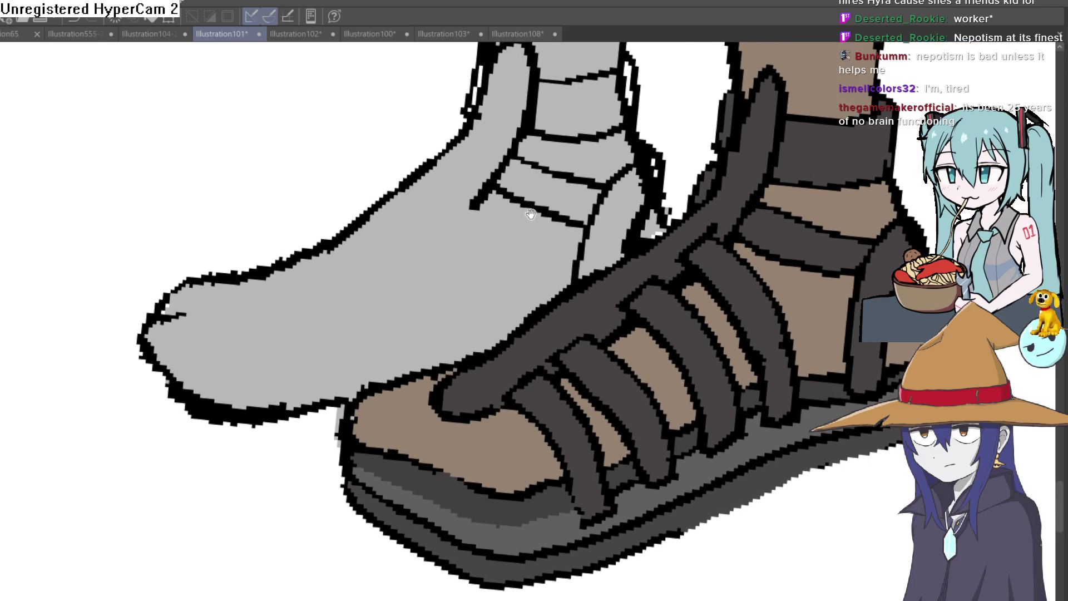
Step: Replace the short thick stroke by the strap with a longer, thinner strap line
{"action": "left_click_drag", "start_coordinate": [555, 219], "coordinate": [573, 216]}
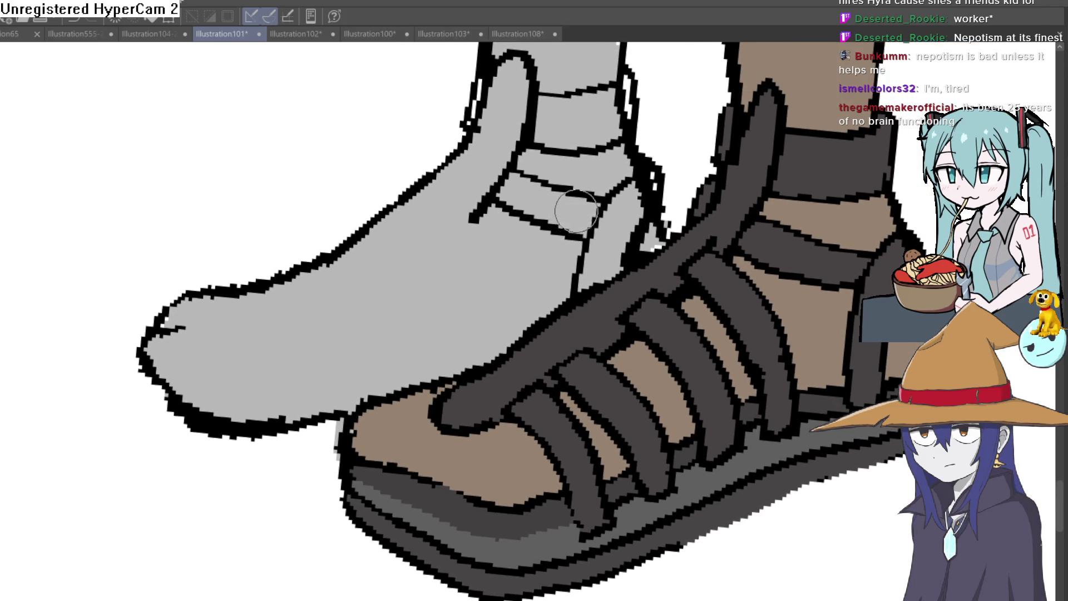
{"action": "key", "text": "ctrl+z"}
{"action": "left_click_drag", "start_coordinate": [515, 150], "coordinate": [434, 244]}
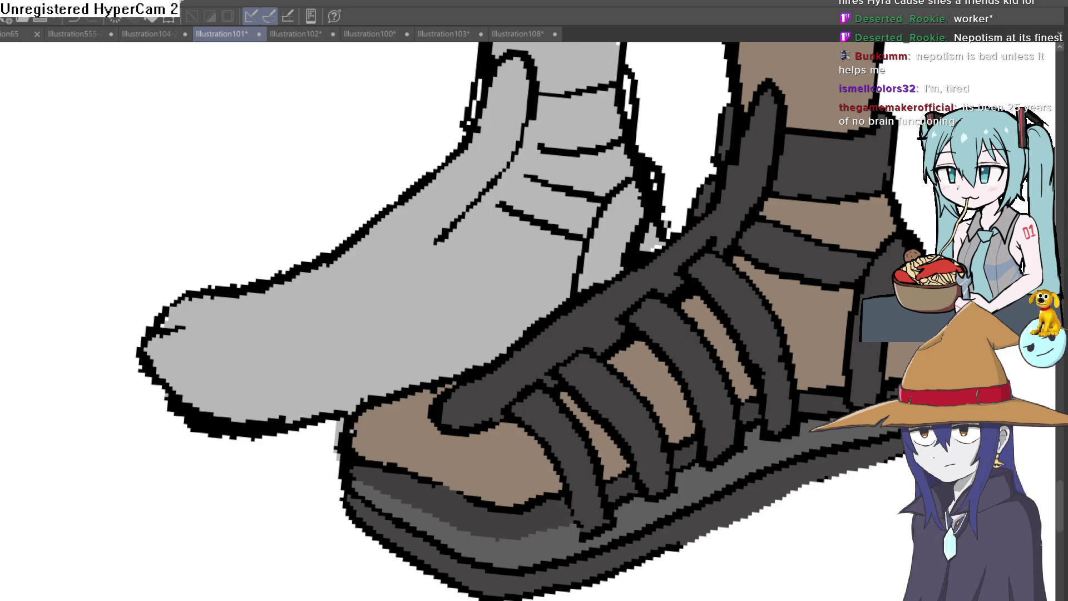
{"action": "mouse_move", "coordinate": [619, 122]}
{"action": "left_mouse_down"}
{"action": "mouse_move", "coordinate": [591, 157]}
{"action": "mouse_move", "coordinate": [528, 180]}
{"action": "mouse_move", "coordinate": [505, 175]}
{"action": "mouse_move", "coordinate": [625, 227]}
{"action": "left_mouse_up"}
{"action": "scroll", "coordinate": [535, 199], "scroll_direction": "down", "scroll_amount": 3}
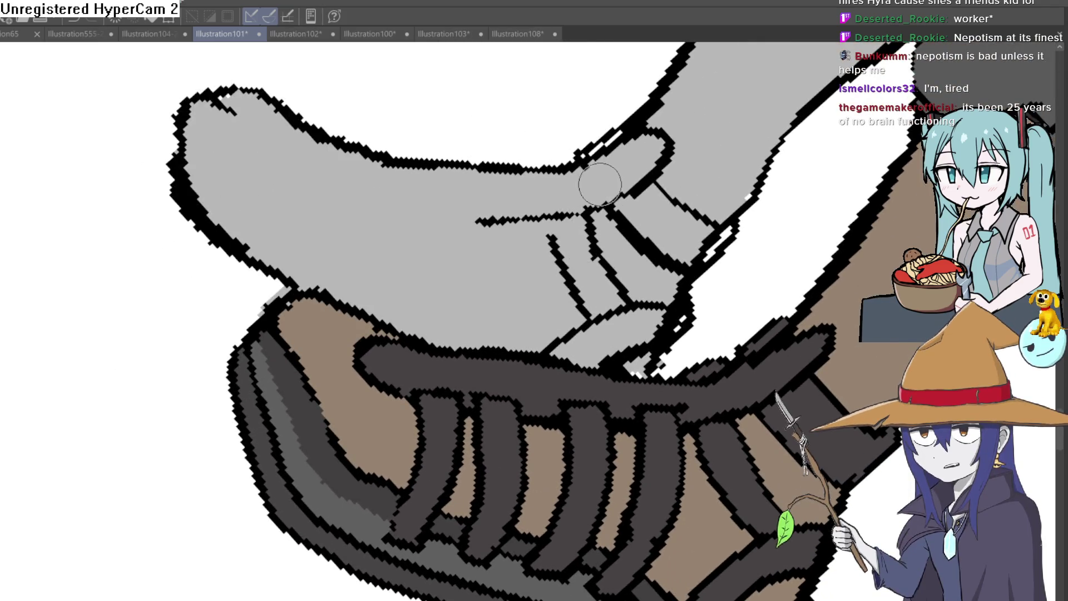
{"action": "key", "text": "asciicircum"}
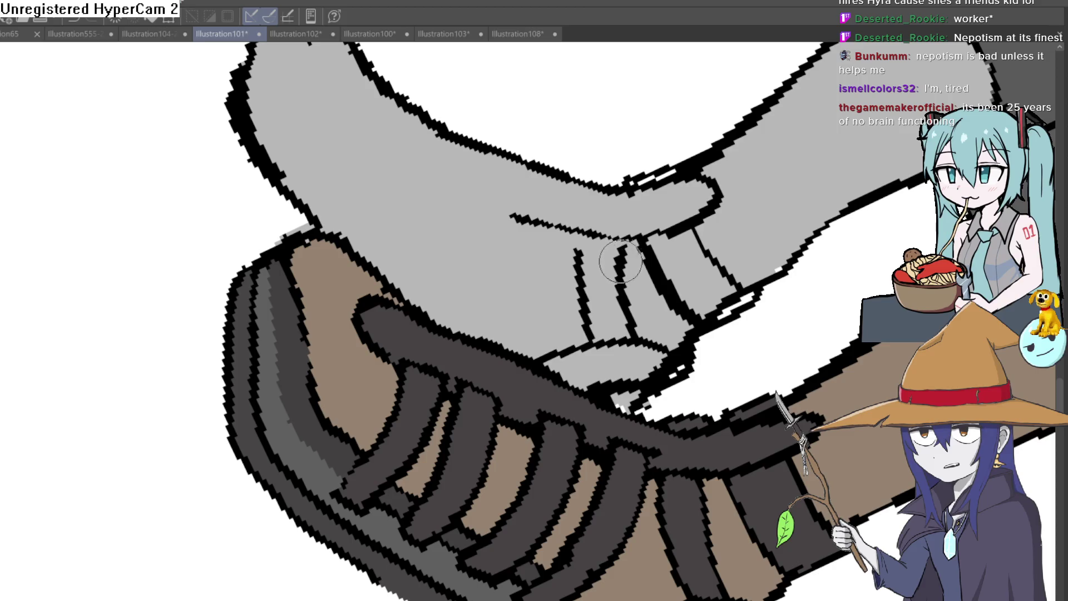
{"action": "left_click_drag", "start_coordinate": [636, 201], "coordinate": [539, 193]}
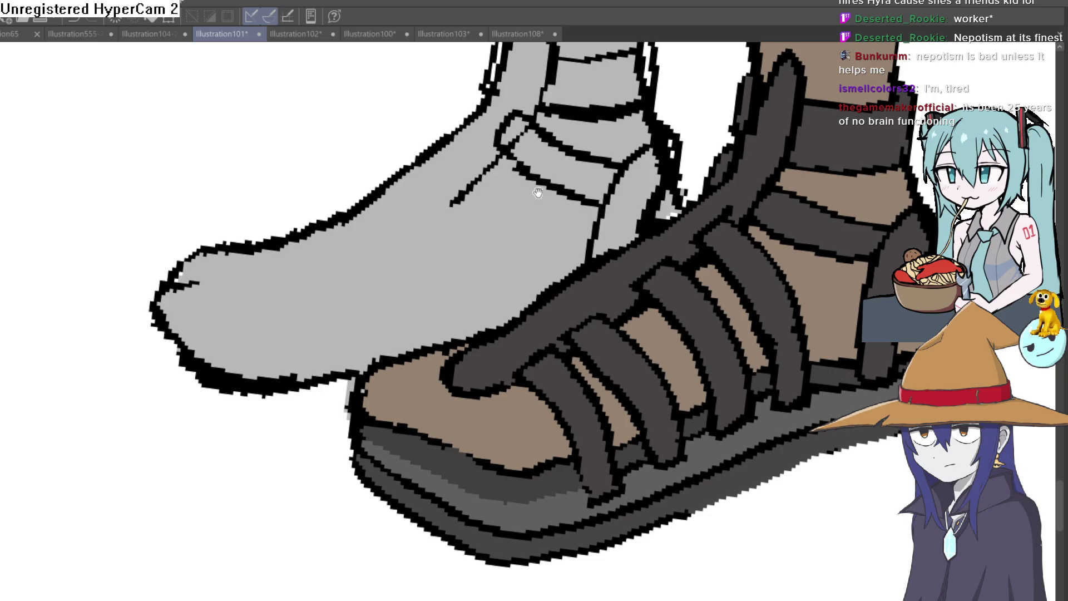
Step: Ink the remaining strap outlines over the gray foot and toe, undoing an ink blob at the toe strap
{"action": "mouse_move", "coordinate": [552, 262]}
{"action": "left_mouse_down"}
{"action": "mouse_move", "coordinate": [445, 185]}
{"action": "mouse_move", "coordinate": [527, 291]}
{"action": "left_mouse_up"}
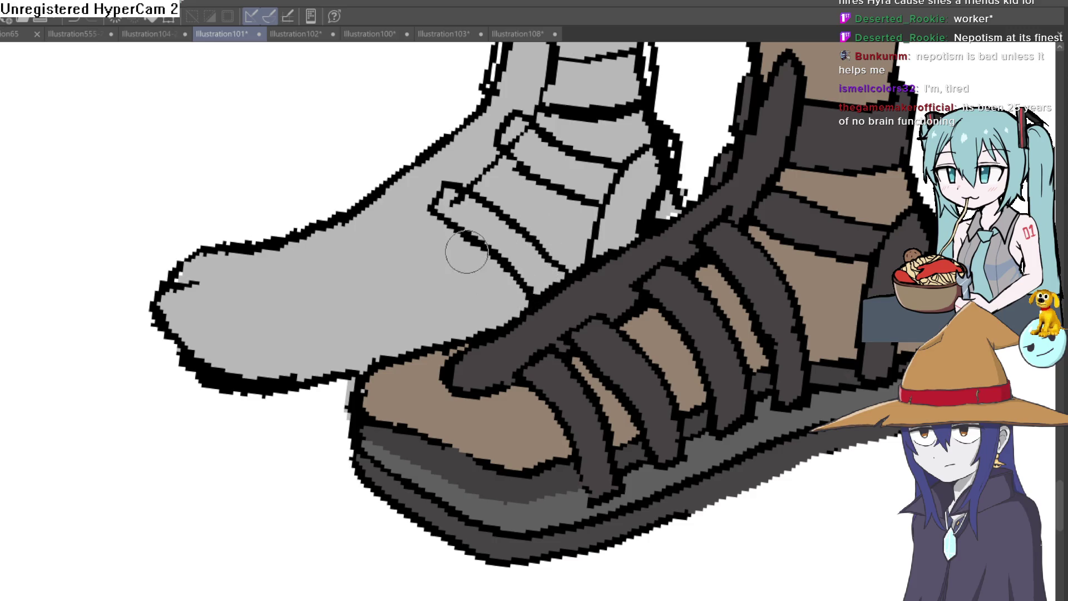
{"action": "left_click_drag", "start_coordinate": [436, 224], "coordinate": [369, 256]}
{"action": "mouse_move", "coordinate": [294, 279]}
{"action": "left_mouse_down"}
{"action": "mouse_move", "coordinate": [286, 239]}
{"action": "mouse_move", "coordinate": [268, 274]}
{"action": "mouse_move", "coordinate": [289, 279]}
{"action": "left_mouse_up"}
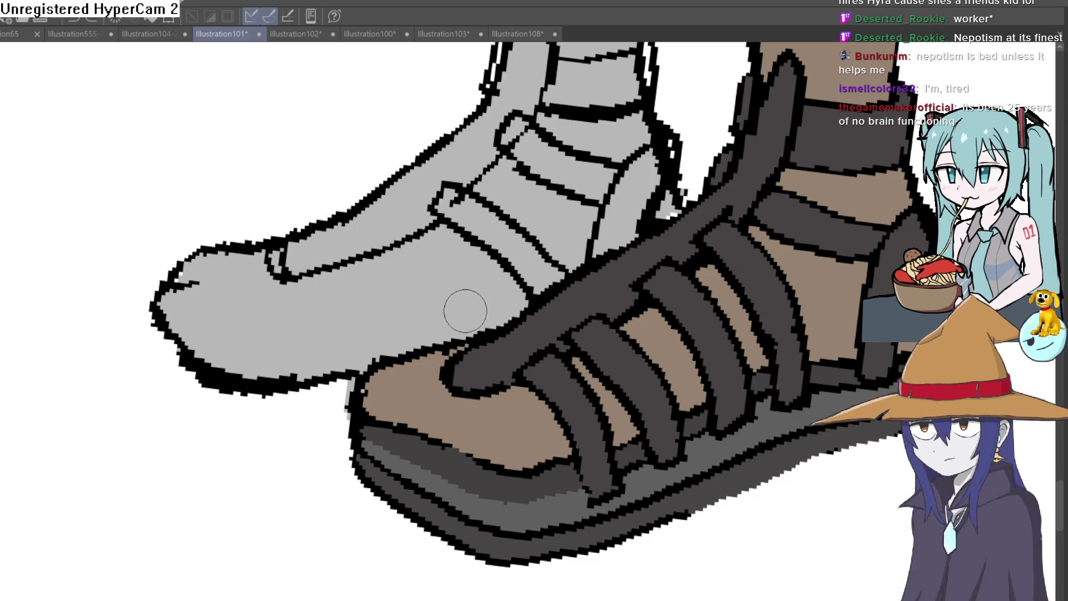
{"action": "mouse_move", "coordinate": [476, 331]}
{"action": "left_mouse_down"}
{"action": "mouse_move", "coordinate": [436, 236]}
{"action": "mouse_move", "coordinate": [401, 269]}
{"action": "mouse_move", "coordinate": [419, 345]}
{"action": "left_mouse_up"}
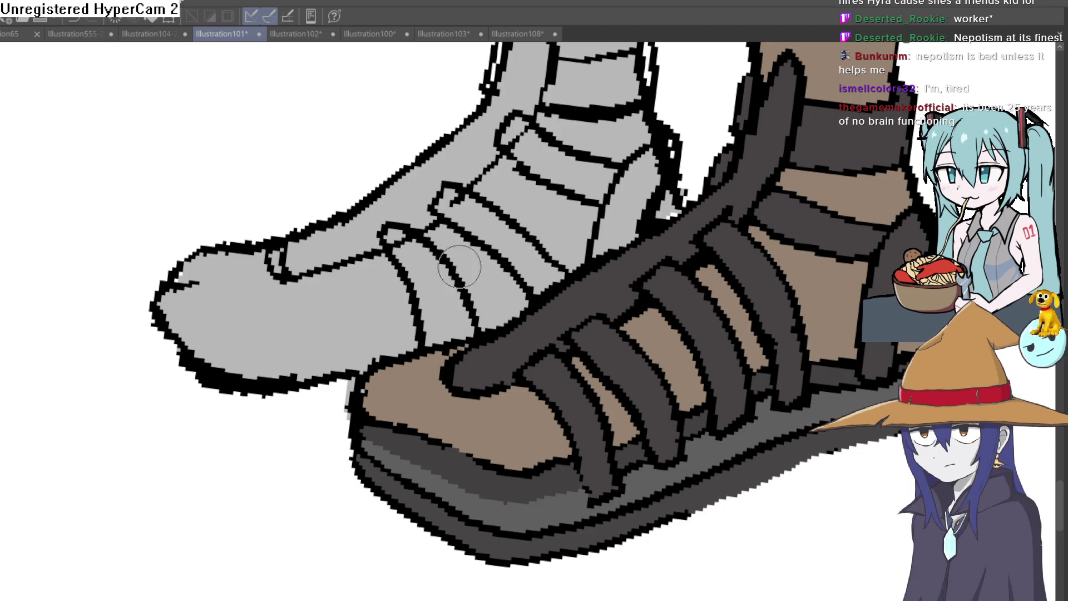
{"action": "left_click_drag", "start_coordinate": [536, 185], "coordinate": [415, 309]}
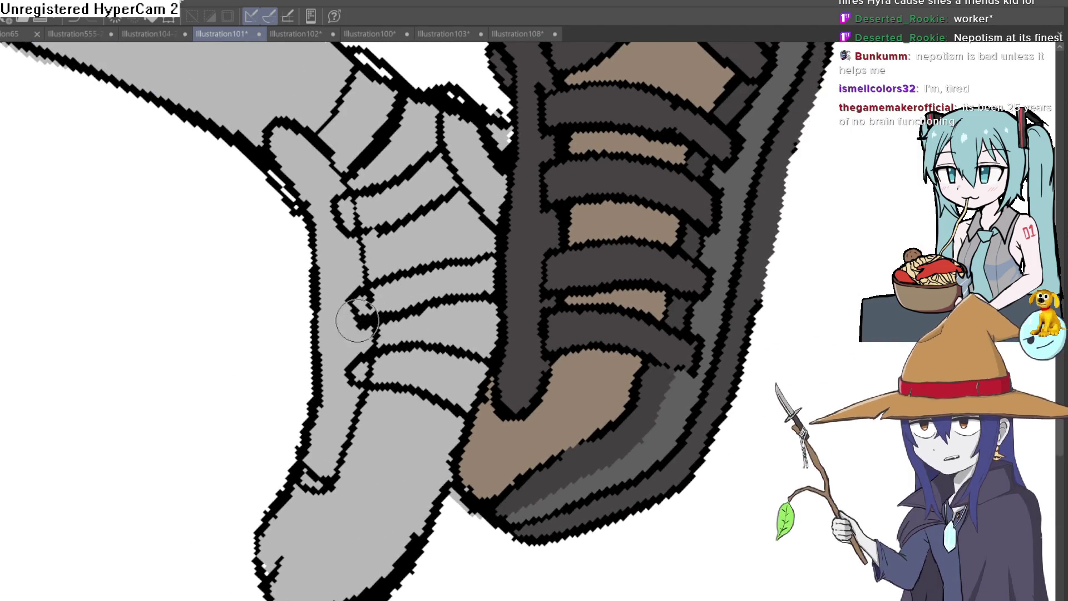
{"action": "mouse_move", "coordinate": [508, 251]}
{"action": "left_mouse_down"}
{"action": "mouse_move", "coordinate": [382, 231]}
{"action": "mouse_move", "coordinate": [440, 307]}
{"action": "mouse_move", "coordinate": [384, 201]}
{"action": "mouse_move", "coordinate": [469, 277]}
{"action": "mouse_move", "coordinate": [526, 267]}
{"action": "left_mouse_up"}
{"action": "key", "text": "ctrl+z"}
{"action": "scroll", "coordinate": [469, 276], "scroll_direction": "down", "scroll_amount": 5}
{"action": "scroll", "coordinate": [523, 281], "scroll_direction": "up", "scroll_amount": 5}
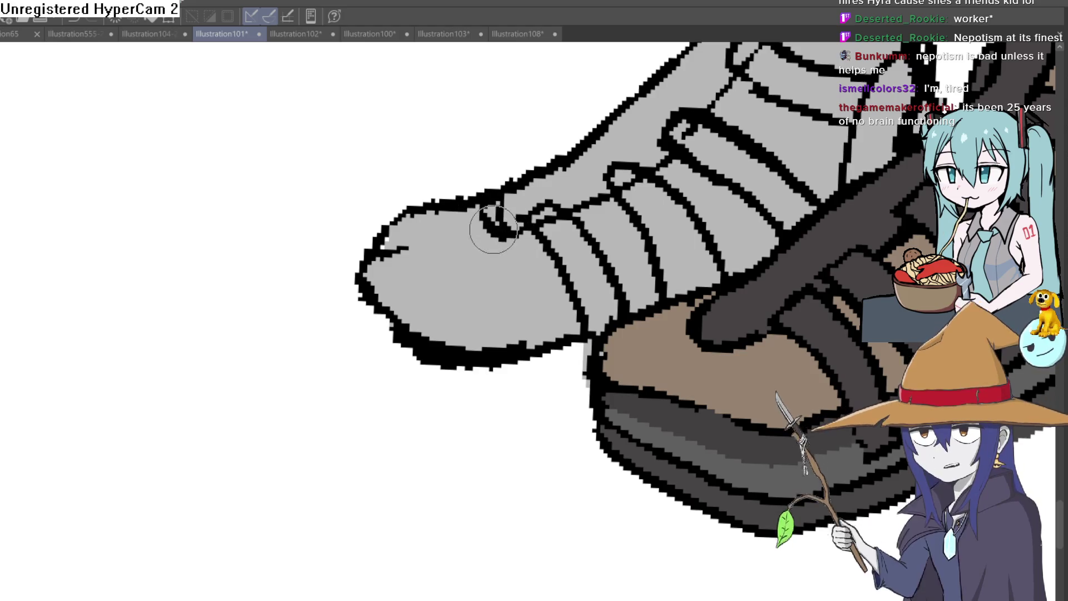
{"action": "key", "text": "ctrl+z"}
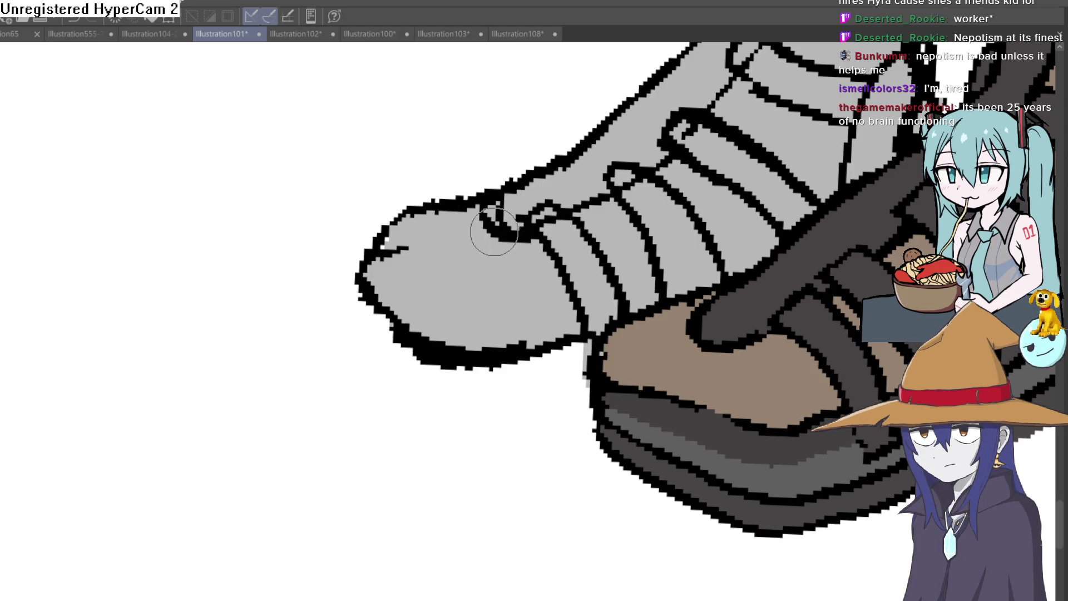
Step: Draw two sole lines beneath the gray foot's toe
{"action": "left_click_drag", "start_coordinate": [531, 328], "coordinate": [514, 266]}
{"action": "mouse_move", "coordinate": [346, 230]}
{"action": "left_mouse_down"}
{"action": "mouse_move", "coordinate": [341, 262]}
{"action": "mouse_move", "coordinate": [446, 326]}
{"action": "mouse_move", "coordinate": [553, 315]}
{"action": "left_mouse_up"}
{"action": "mouse_move", "coordinate": [342, 261]}
{"action": "left_mouse_down"}
{"action": "mouse_move", "coordinate": [351, 312]}
{"action": "mouse_move", "coordinate": [439, 365]}
{"action": "mouse_move", "coordinate": [568, 352]}
{"action": "left_mouse_up"}
{"action": "scroll", "coordinate": [568, 353], "scroll_direction": "down", "scroll_amount": 5}
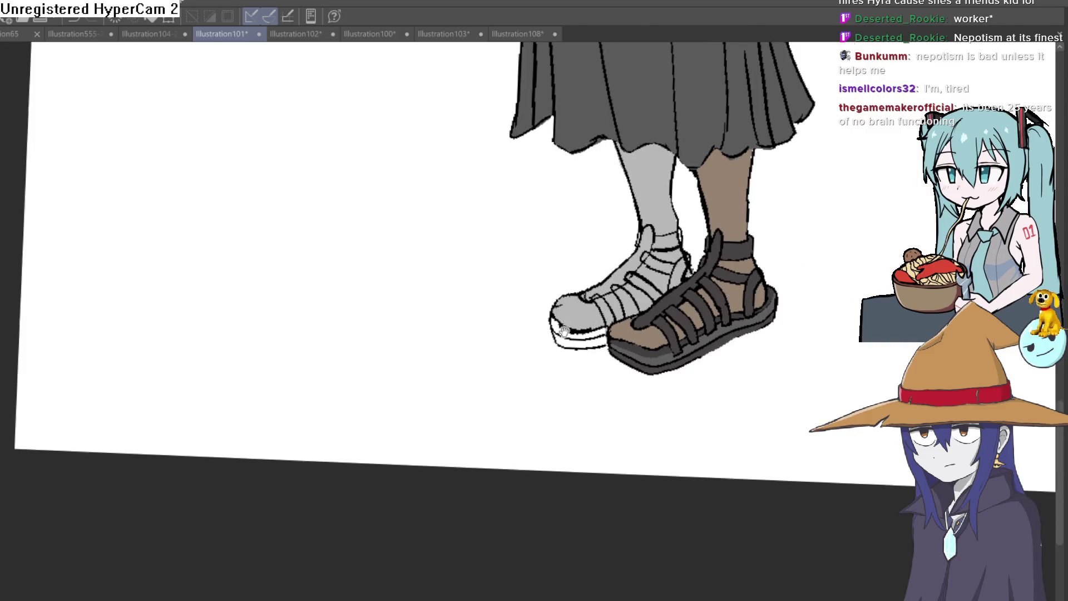
Step: Fill the main strap and upper regions of the gray foot's sandal dark gray
{"action": "scroll", "coordinate": [346, 347], "scroll_direction": "up", "scroll_amount": 5}
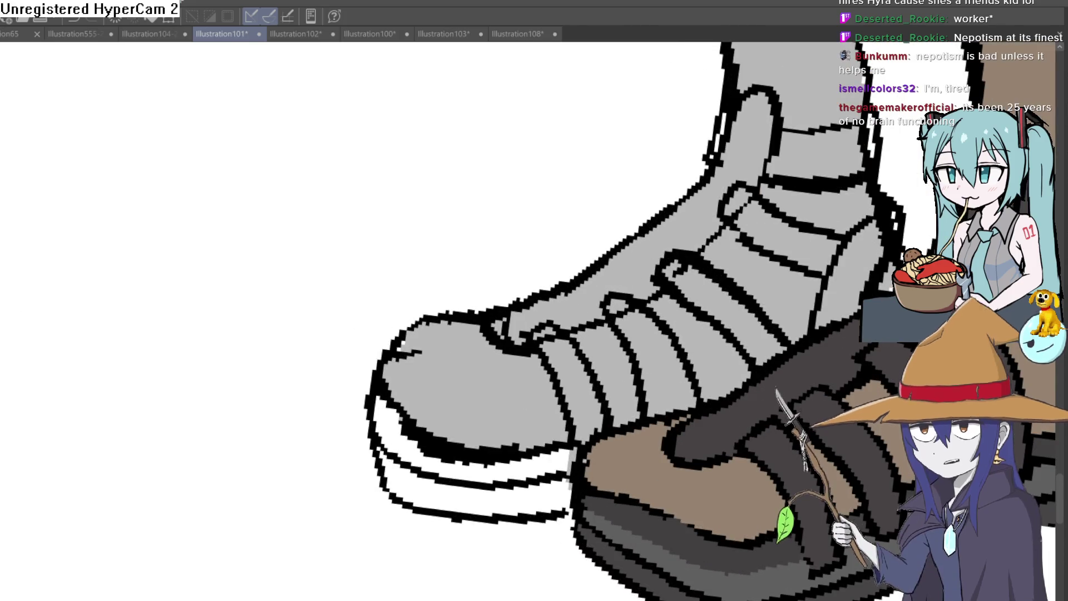
{"action": "key", "text": "g"}
{"action": "left_click", "coordinate": [659, 254]}
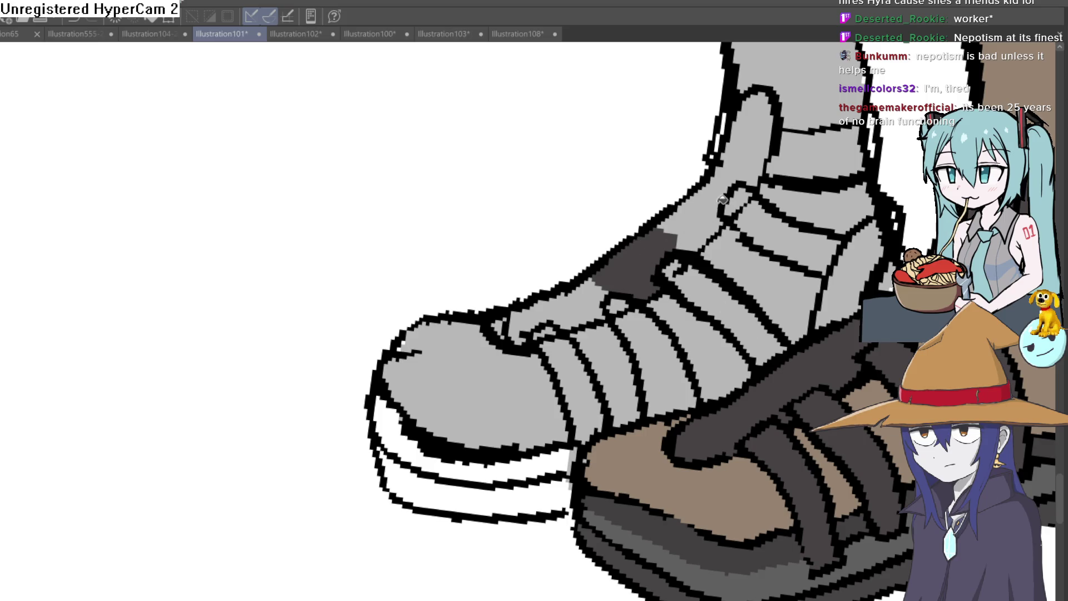
{"action": "left_click", "coordinate": [723, 200]}
{"action": "left_click", "coordinate": [749, 143]}
{"action": "left_click", "coordinate": [816, 149]}
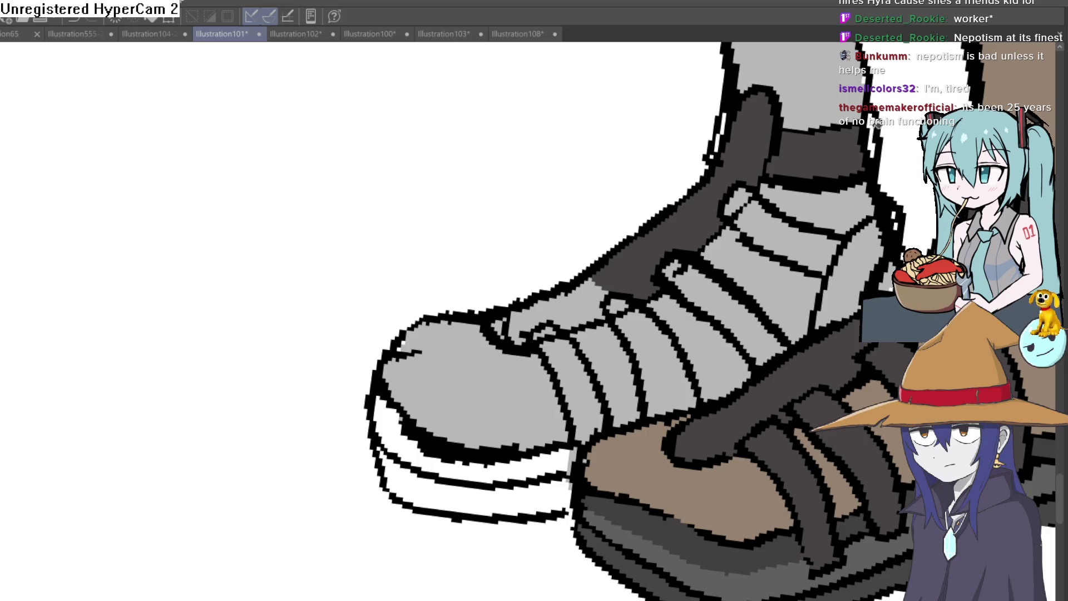
{"action": "left_click", "coordinate": [812, 248]}
{"action": "left_click", "coordinate": [876, 256]}
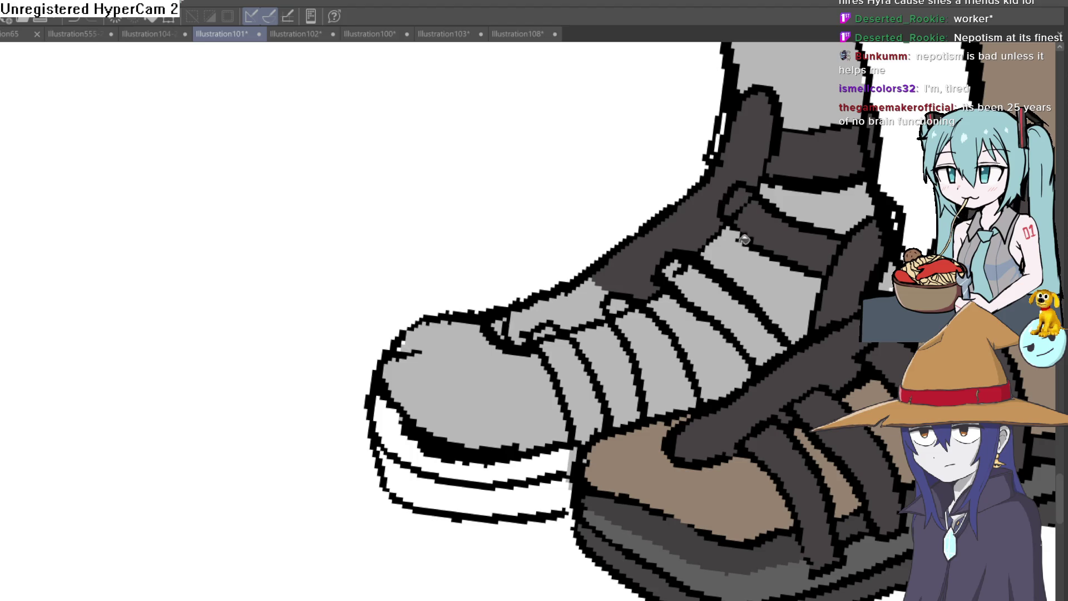
Step: Fill the thin diagonal strips and the remaining gaps on the upper dark gray, then zoom out to both sandals
{"action": "left_click", "coordinate": [728, 274]}
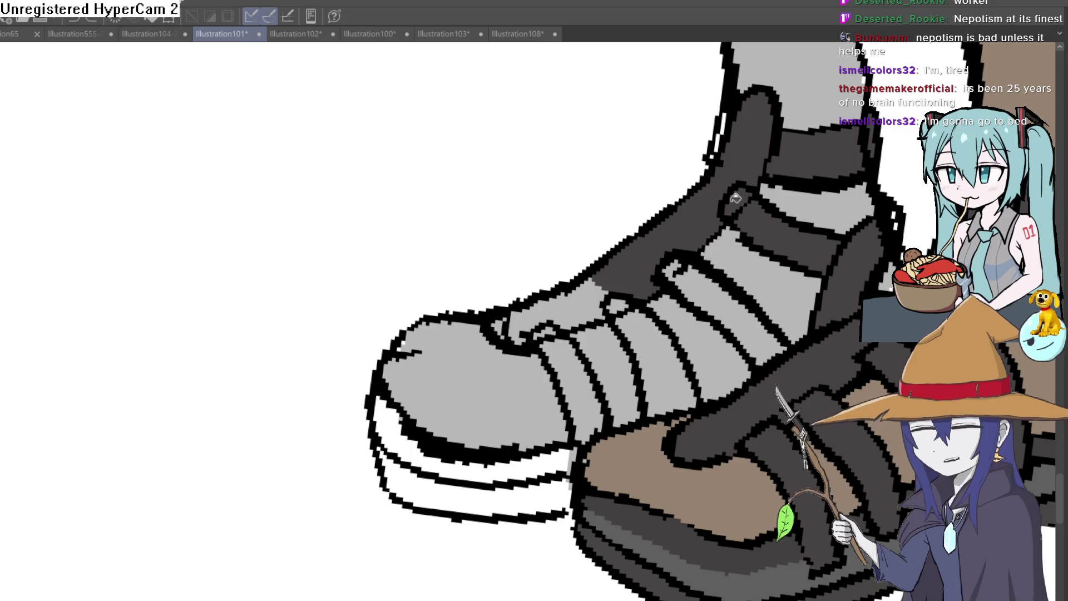
{"action": "left_click", "coordinate": [727, 299]}
{"action": "left_click", "coordinate": [648, 362]}
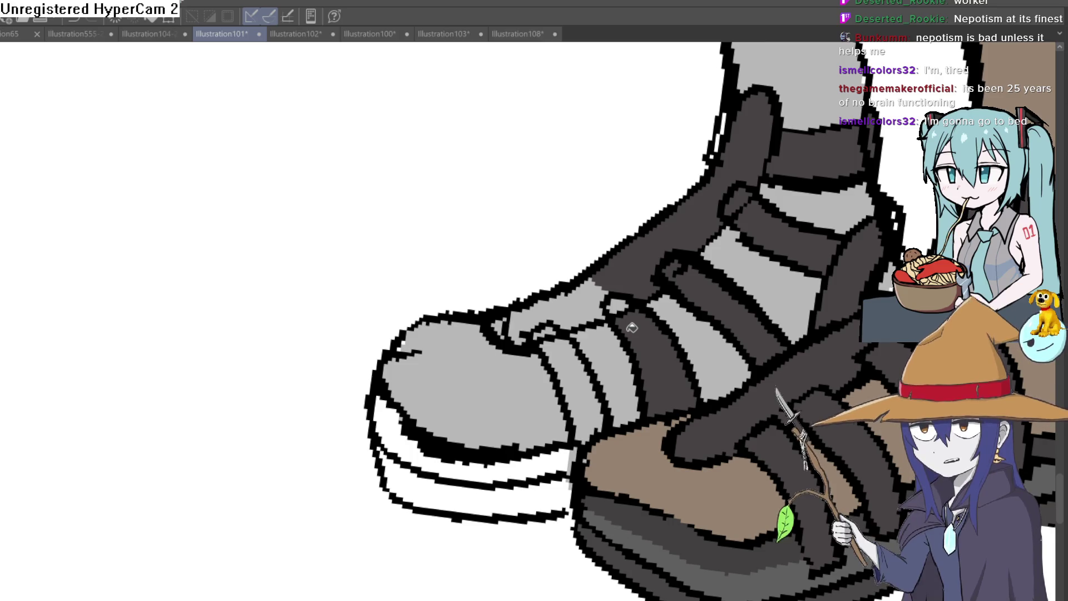
{"action": "left_click", "coordinate": [606, 298]}
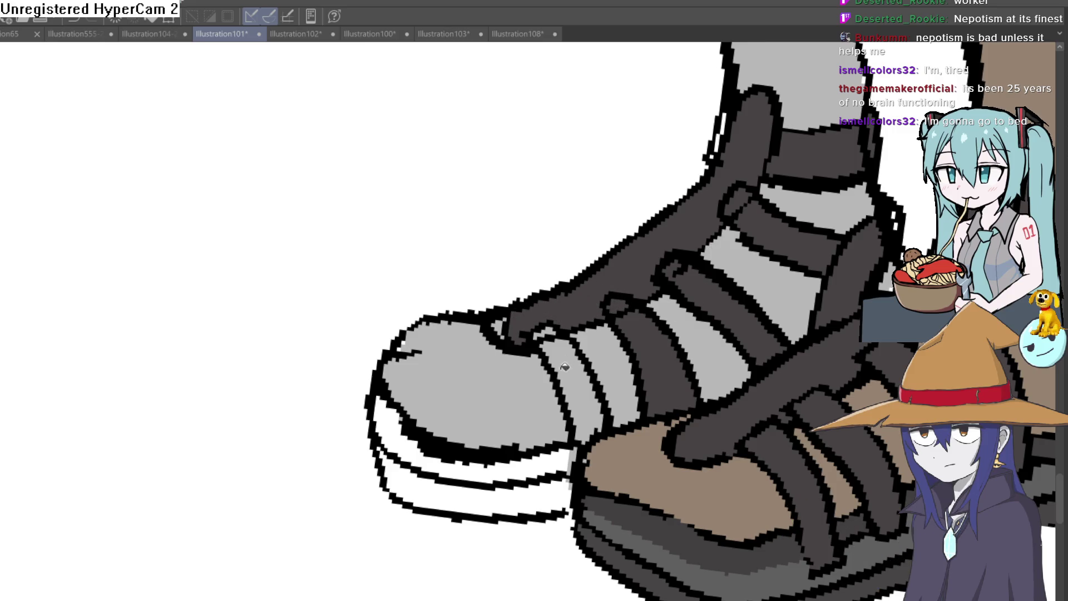
{"action": "left_click", "coordinate": [573, 390]}
{"action": "left_click", "coordinate": [503, 323]}
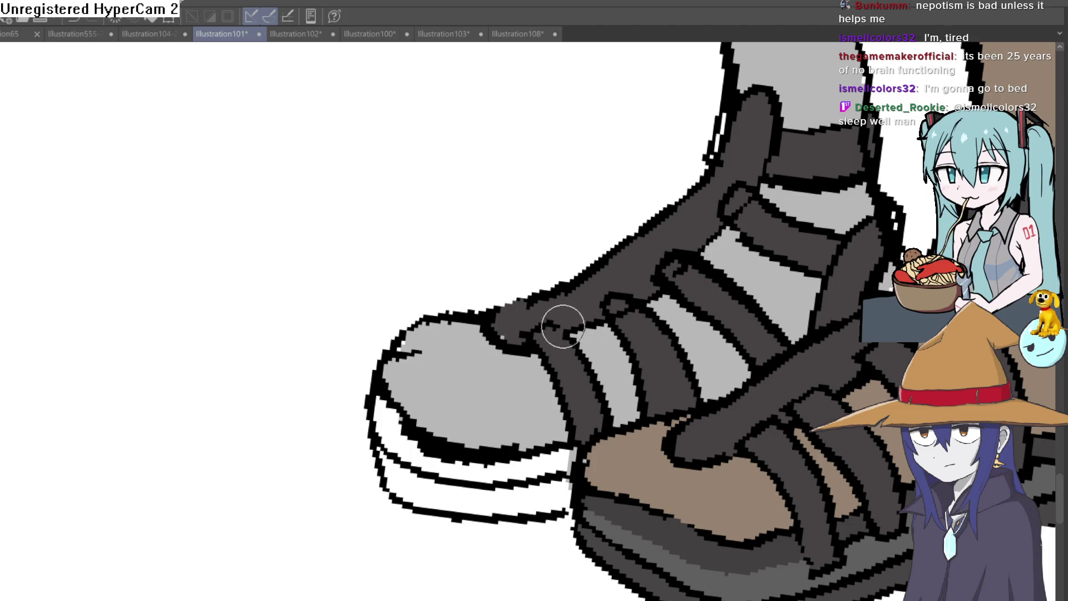
{"action": "left_click_drag", "start_coordinate": [644, 295], "coordinate": [632, 288]}
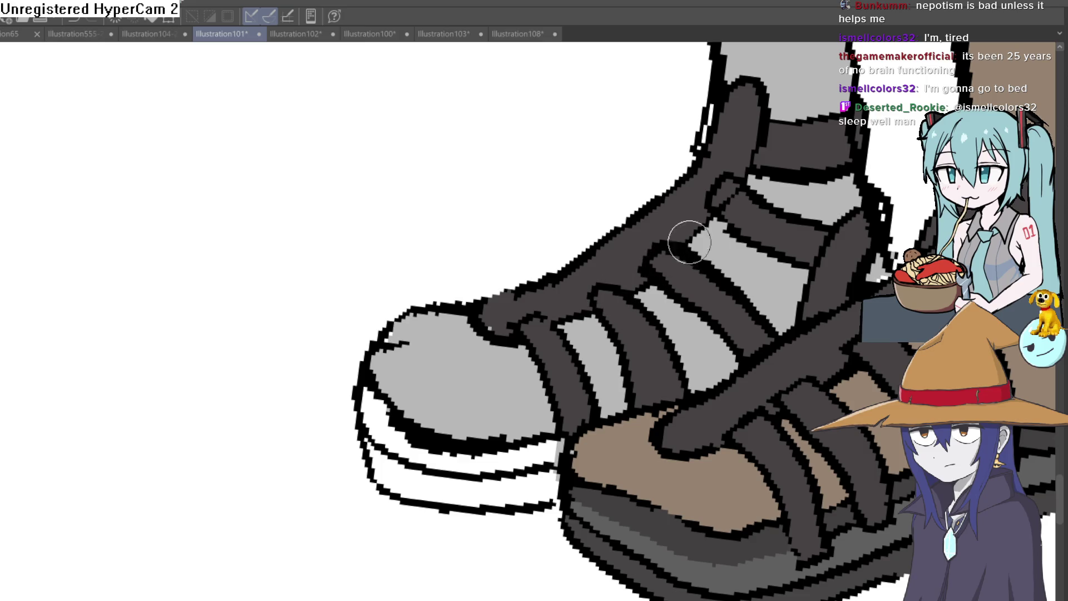
{"action": "left_click_drag", "start_coordinate": [719, 209], "coordinate": [671, 214]}
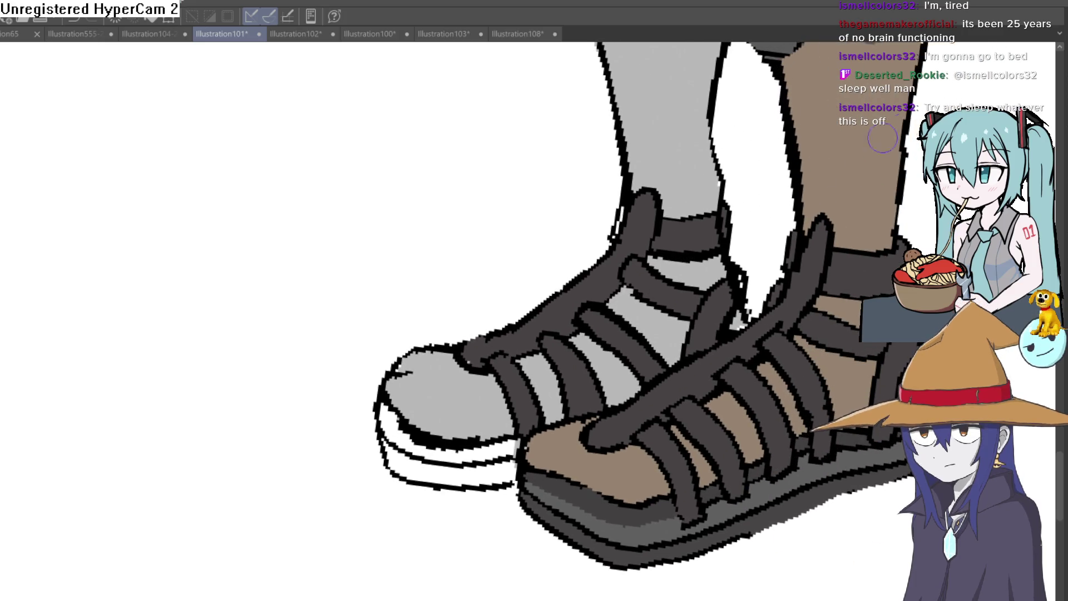
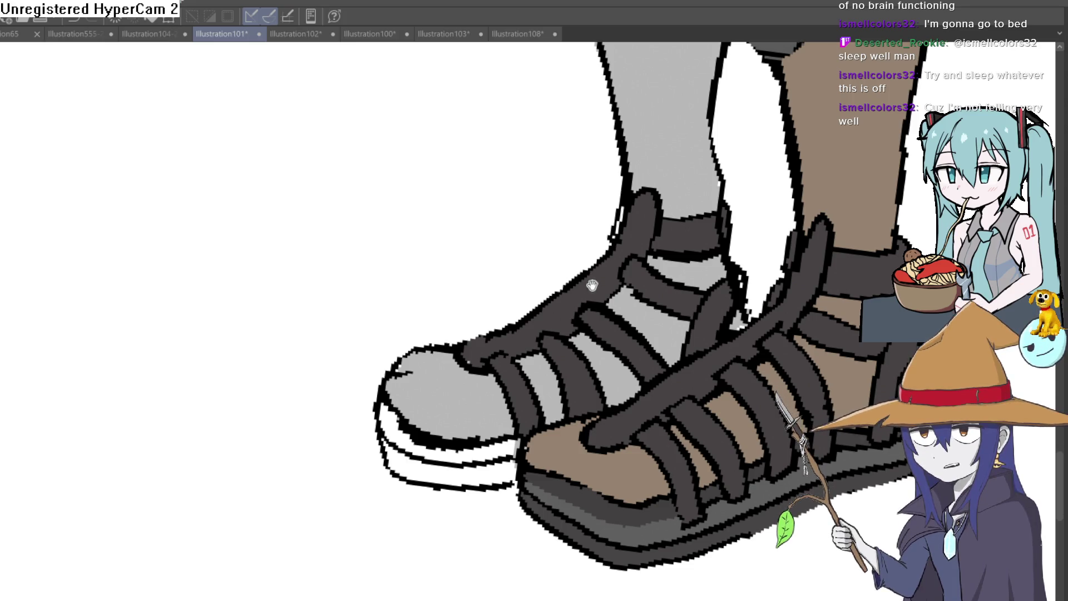
Step: Redraw the grey foot's toe outline under the front strap and paint over the light gap beside it
{"action": "scroll", "coordinate": [592, 284], "scroll_direction": "up", "scroll_amount": 2}
{"action": "scroll", "coordinate": [512, 282], "scroll_direction": "down", "scroll_amount": 3}
{"action": "scroll", "coordinate": [505, 241], "scroll_direction": "up", "scroll_amount": 5}
{"action": "scroll", "coordinate": [519, 246], "scroll_direction": "down", "scroll_amount": 5}
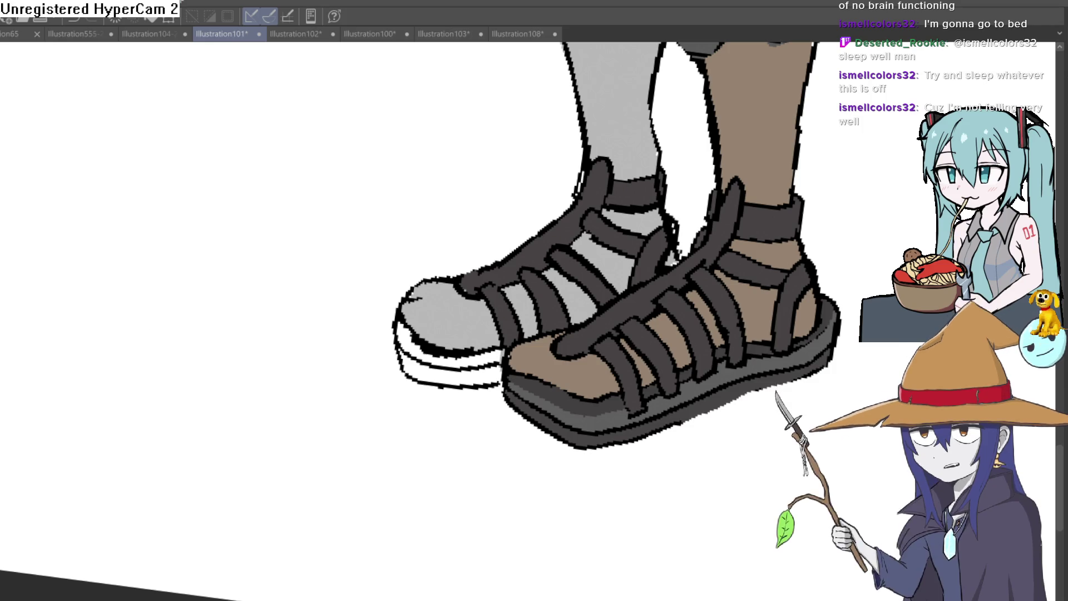
{"action": "scroll", "coordinate": [455, 273], "scroll_direction": "up", "scroll_amount": 3}
{"action": "mouse_move", "coordinate": [456, 273]}
{"action": "left_mouse_down"}
{"action": "mouse_move", "coordinate": [405, 282]}
{"action": "mouse_move", "coordinate": [406, 322]}
{"action": "mouse_move", "coordinate": [472, 303]}
{"action": "mouse_move", "coordinate": [464, 305]}
{"action": "left_mouse_up"}
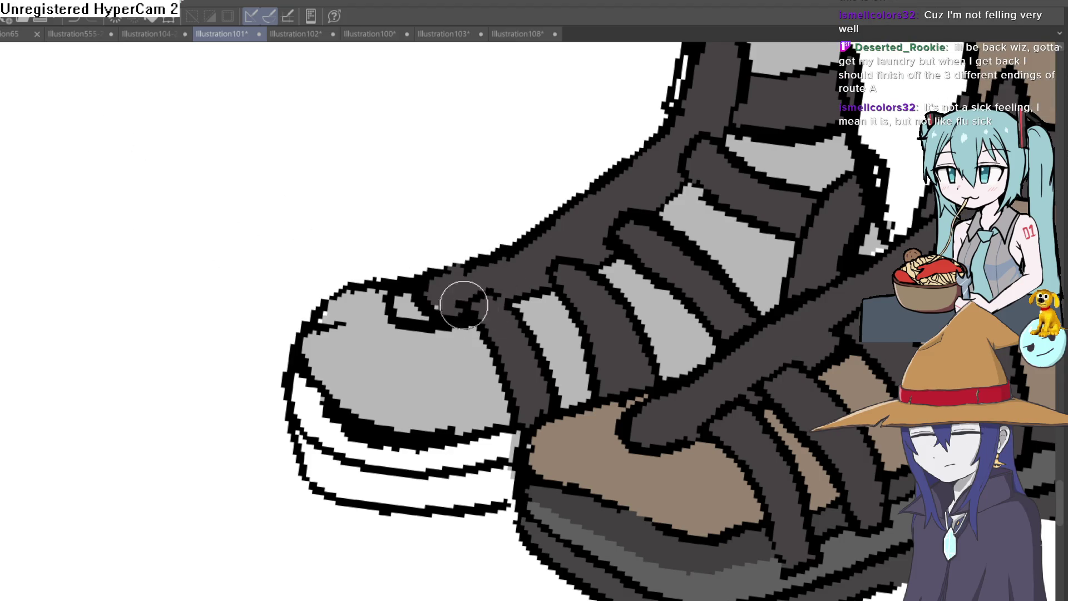
{"action": "left_click_drag", "start_coordinate": [440, 313], "coordinate": [410, 298]}
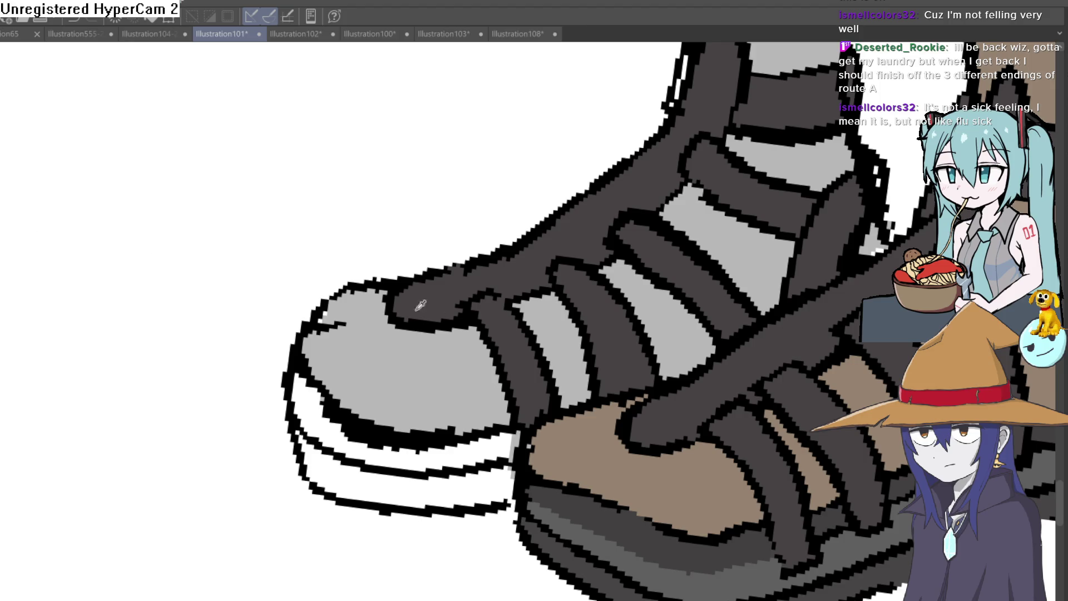
Step: Pan the canvas toward the upper sandal straps
{"action": "left_click_drag", "start_coordinate": [731, 383], "coordinate": [700, 286]}
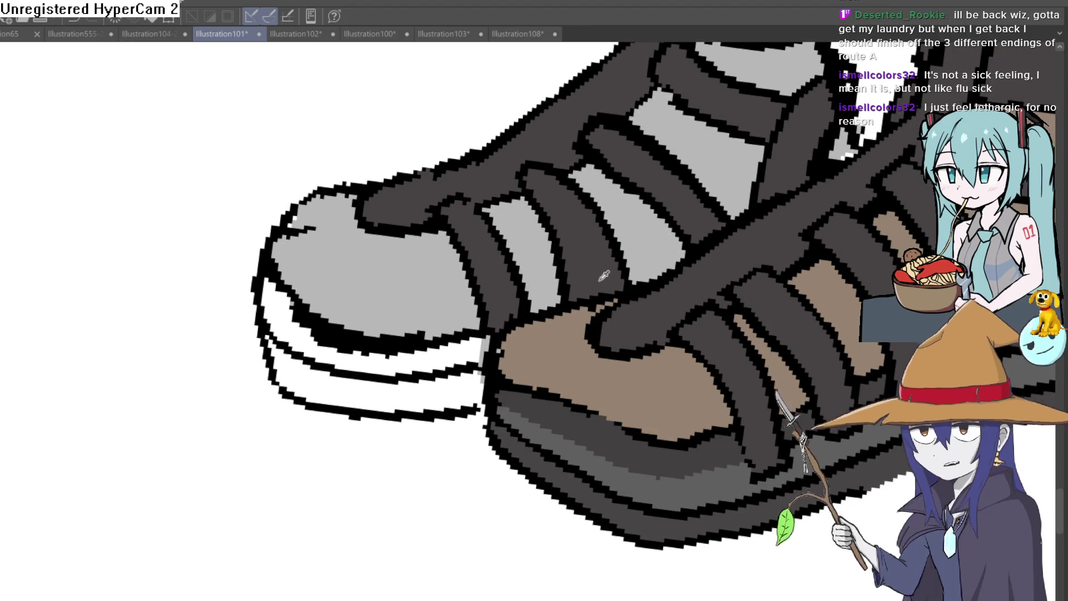
Step: Fill the grey toe and two skin bands between the lower straps with brown skin colour
{"action": "scroll", "coordinate": [615, 292], "scroll_direction": "up", "scroll_amount": 2}
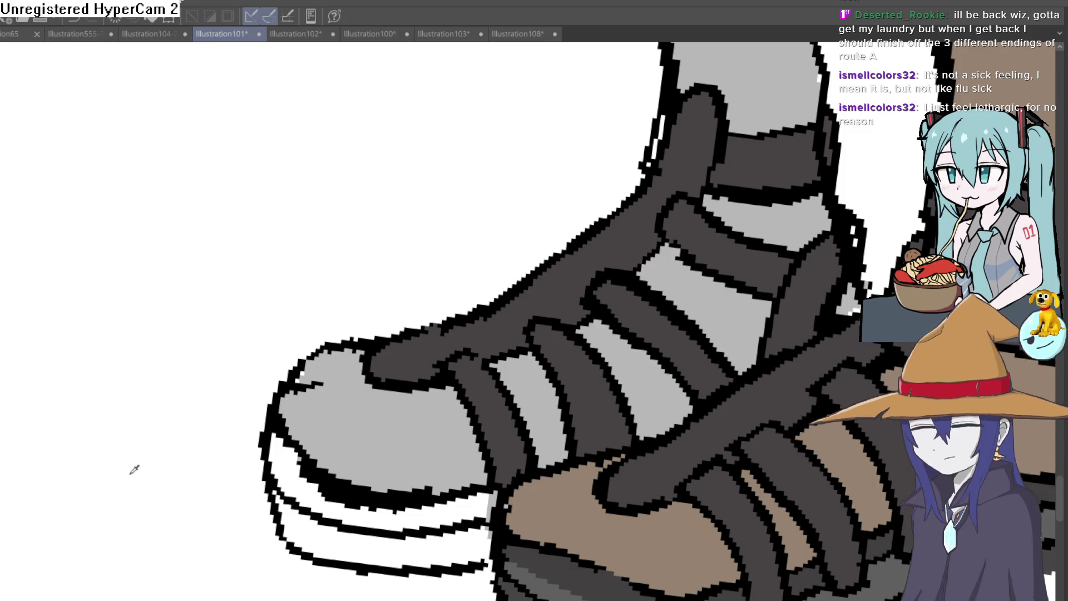
{"action": "left_click_drag", "start_coordinate": [650, 448], "coordinate": [616, 326]}
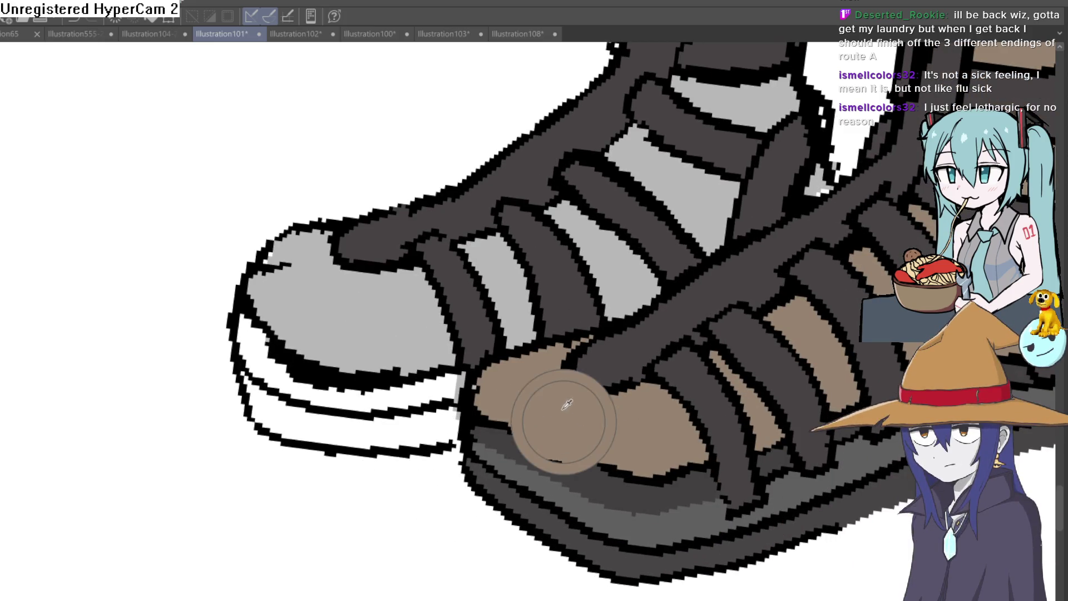
{"action": "left_click", "coordinate": [369, 329]}
{"action": "left_click", "coordinate": [495, 289]}
{"action": "left_click", "coordinate": [573, 261]}
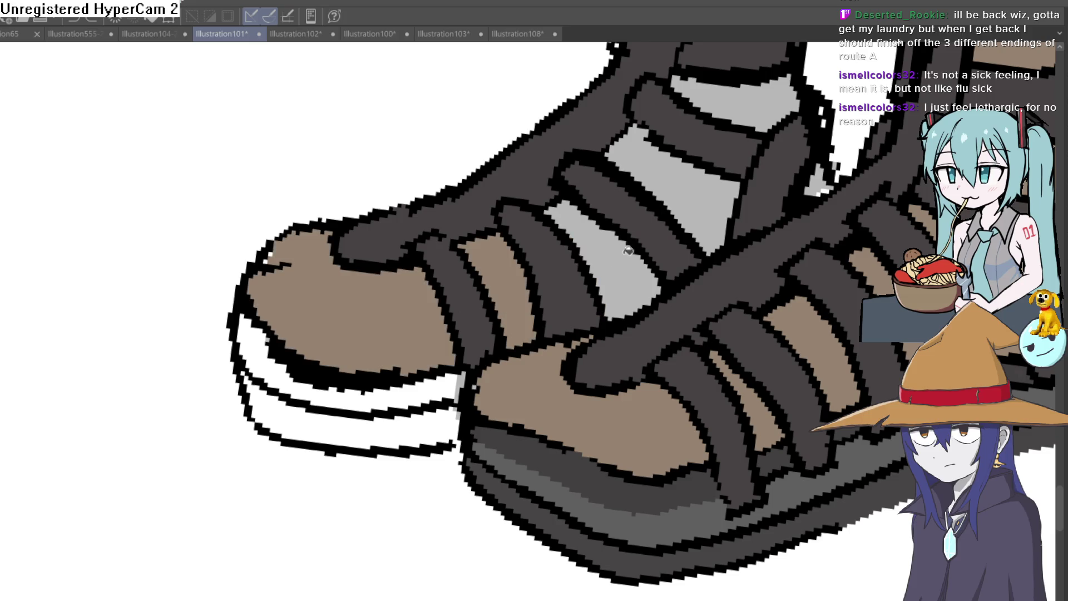